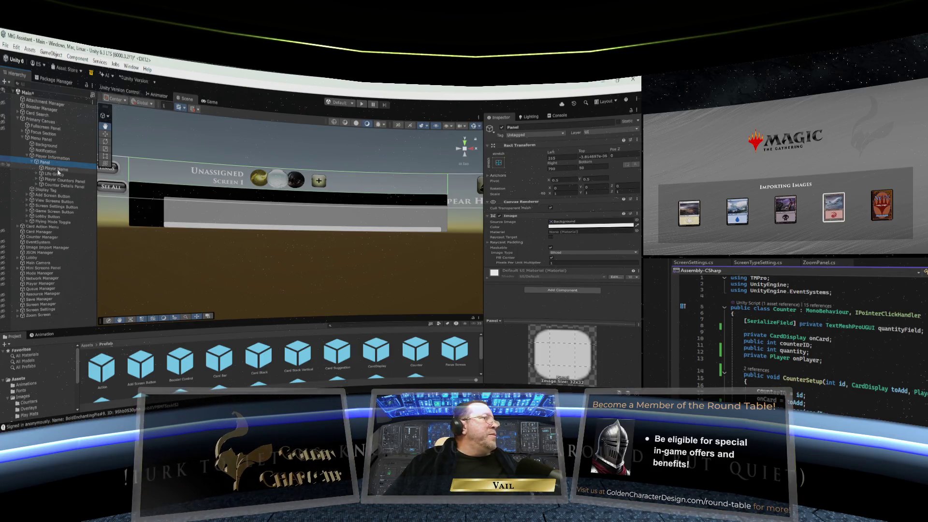
- Browse to Assets > Images and open the Play Mats folder
click(26, 396)
scroll(327, 357, down, 10)
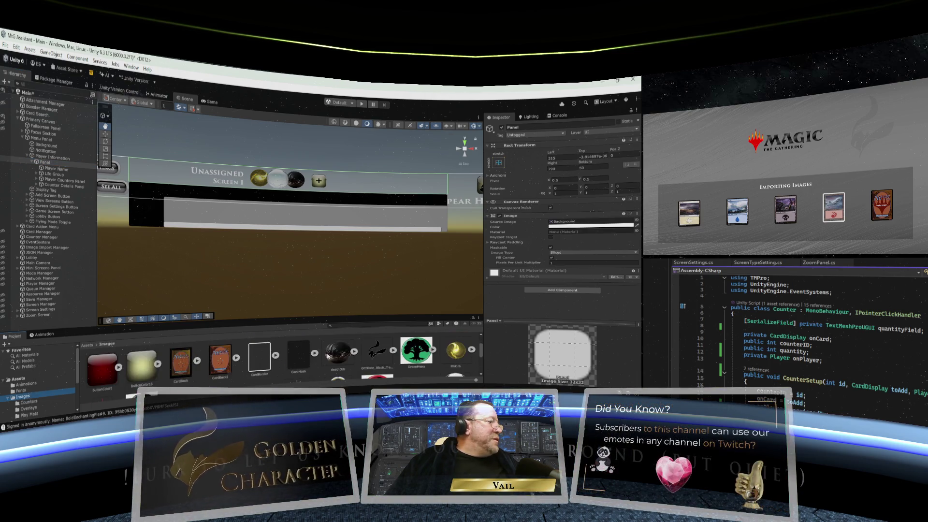
scroll(328, 356, up, 10)
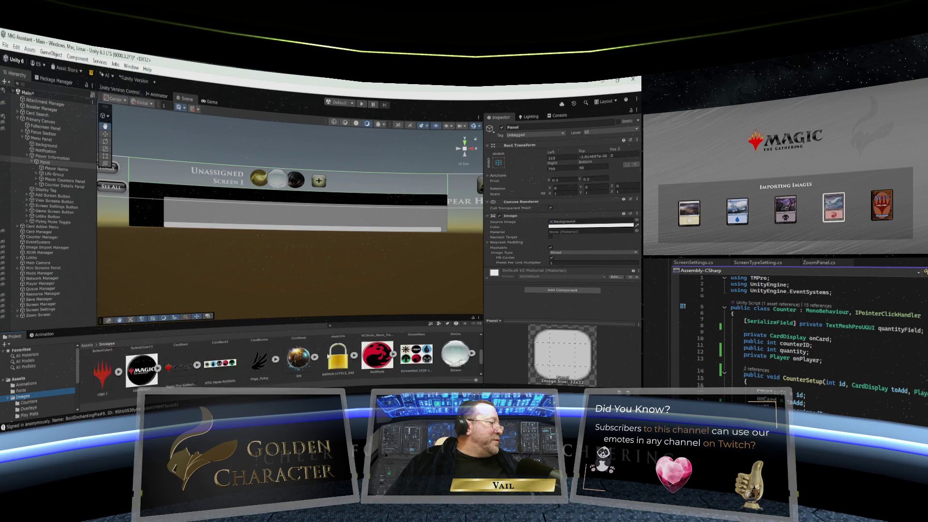
scroll(326, 355, down, 2)
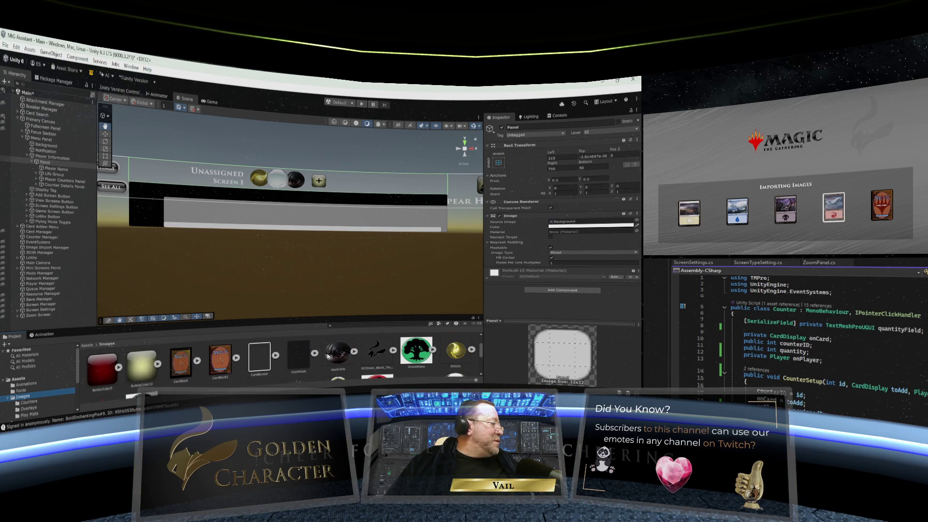
scroll(294, 358, up, 2)
click(188, 364)
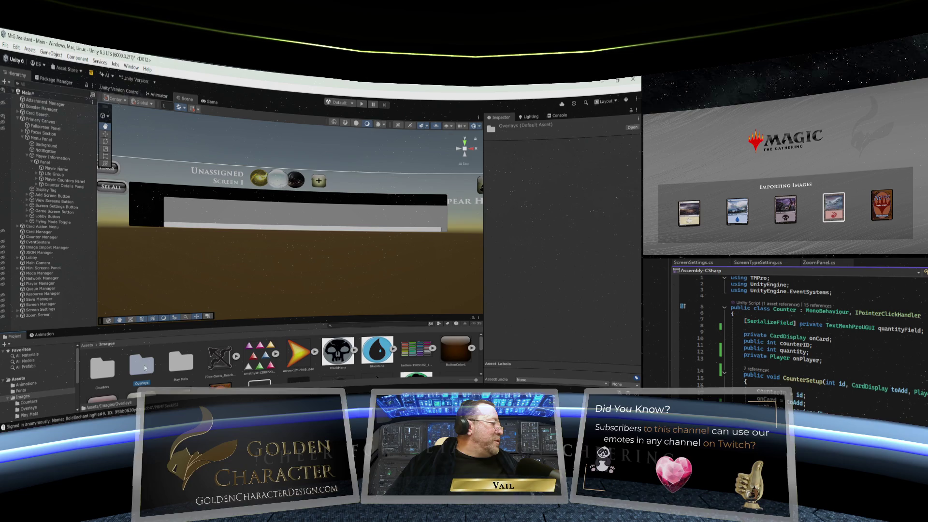
double_click(184, 366)
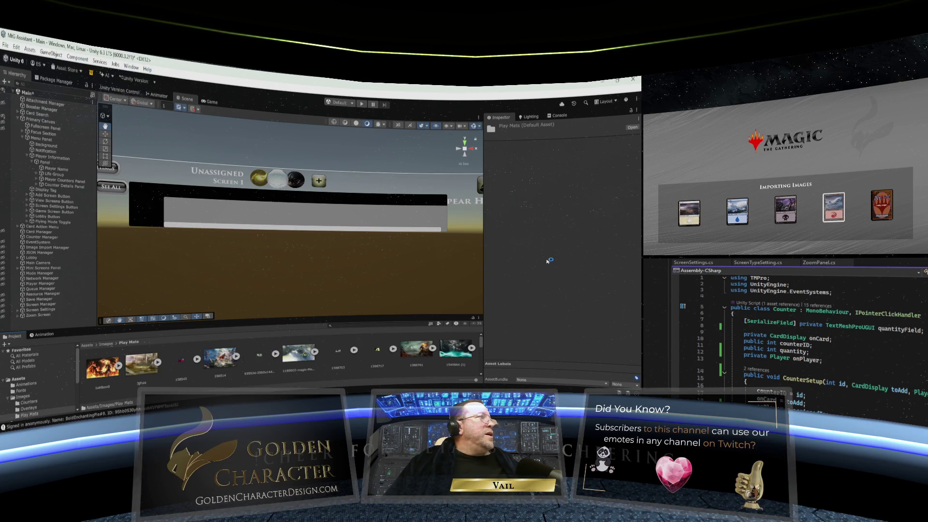
- Give Counter Details Panel the Generic source image tinted light grey (CDCDCD)
click(57, 182)
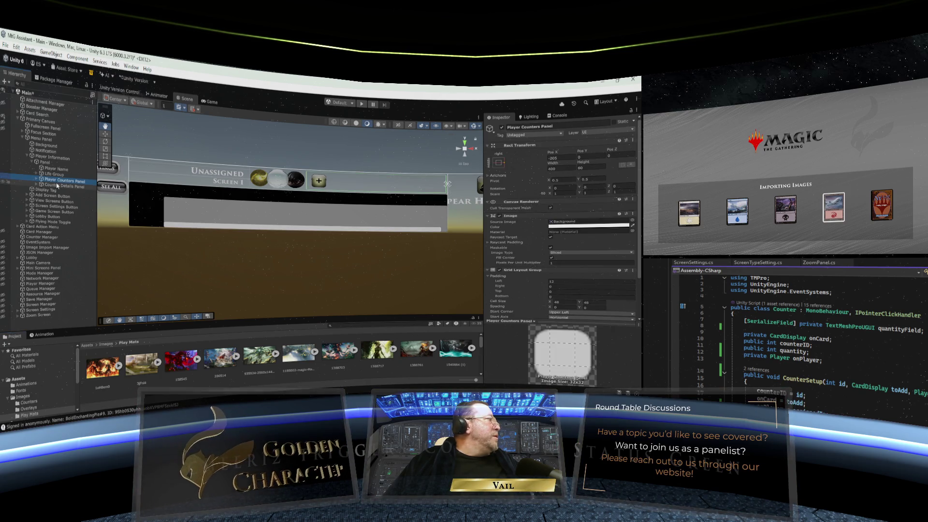
click(58, 185)
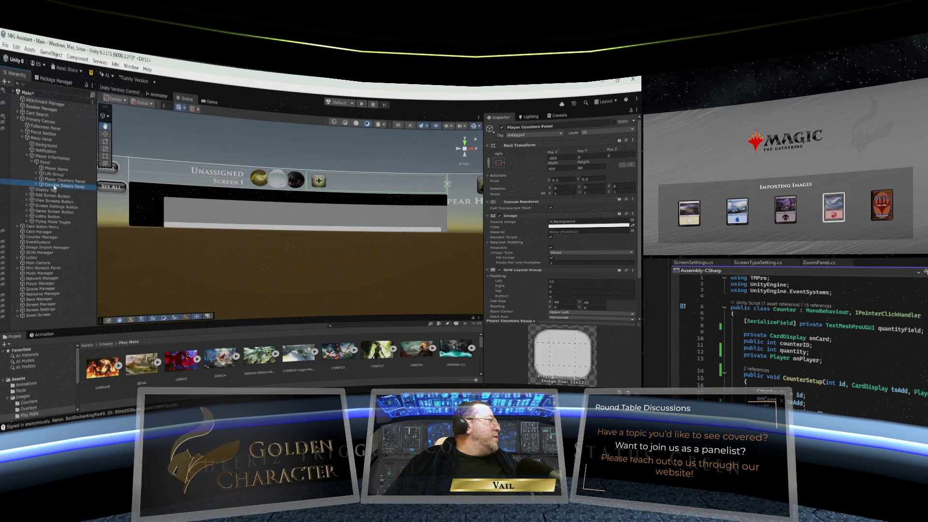
scroll(263, 357, down, 3)
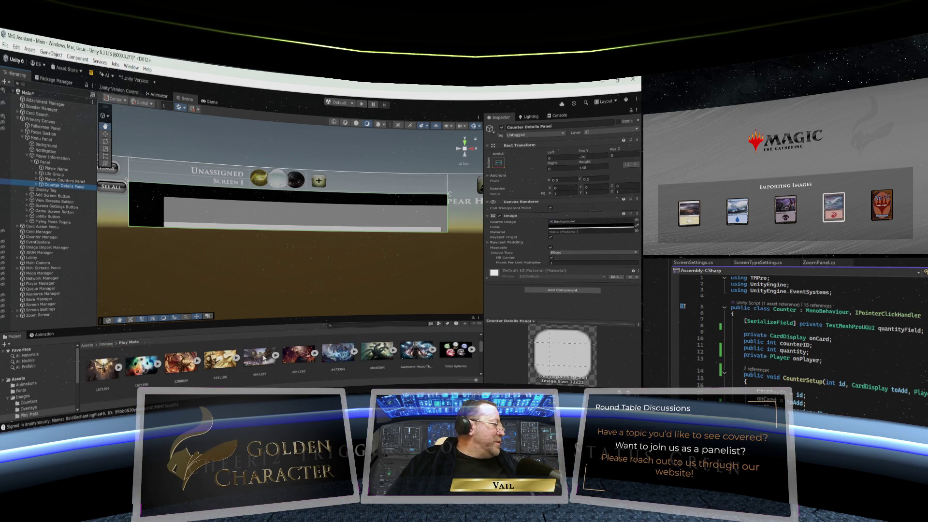
scroll(263, 358, up, 1)
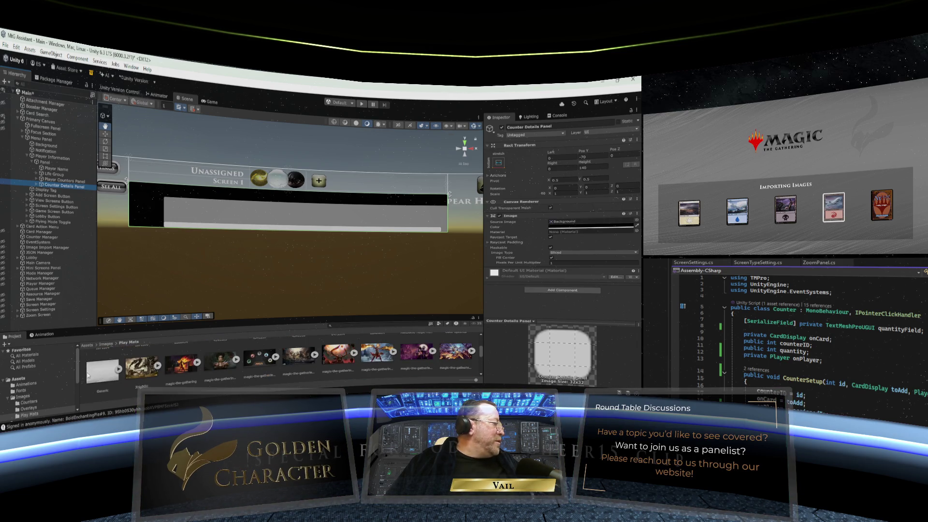
scroll(104, 373, up, 1)
drag(102, 375, 592, 221)
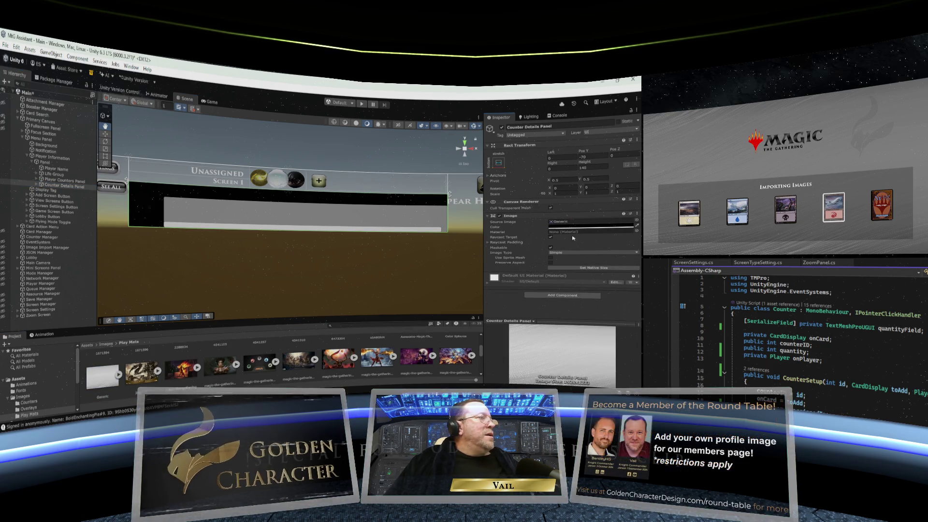
click(590, 226)
click(585, 258)
drag(585, 258, 577, 246)
click(636, 203)
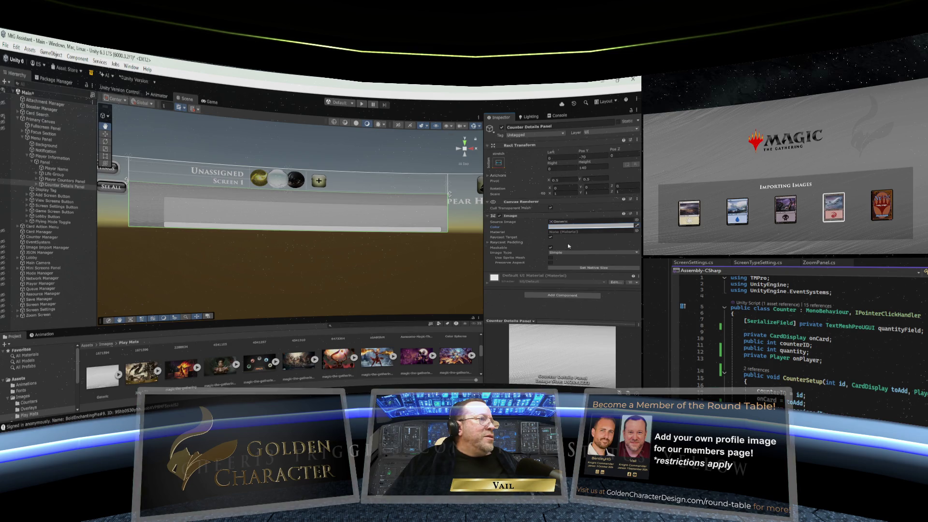
- Leave Preserve Aspect off and set the panel's Image Type to Tiled
click(550, 263)
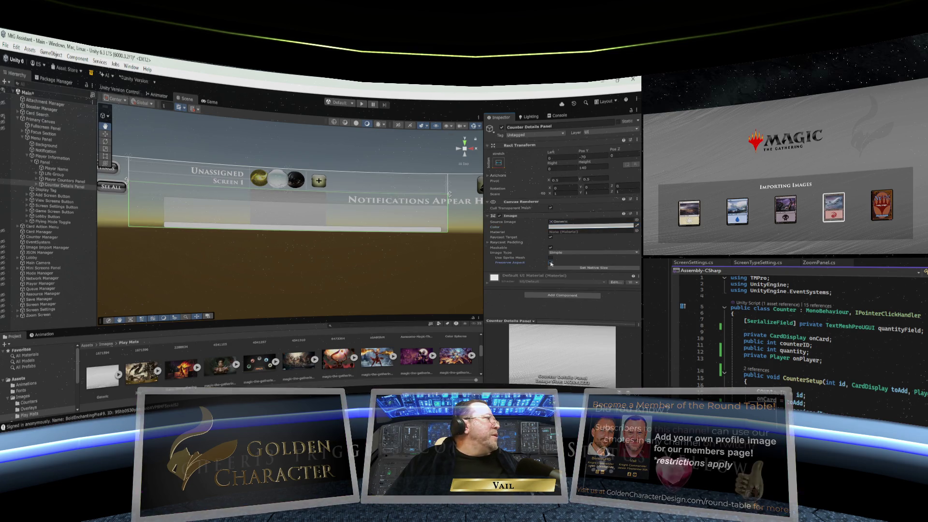
click(551, 262)
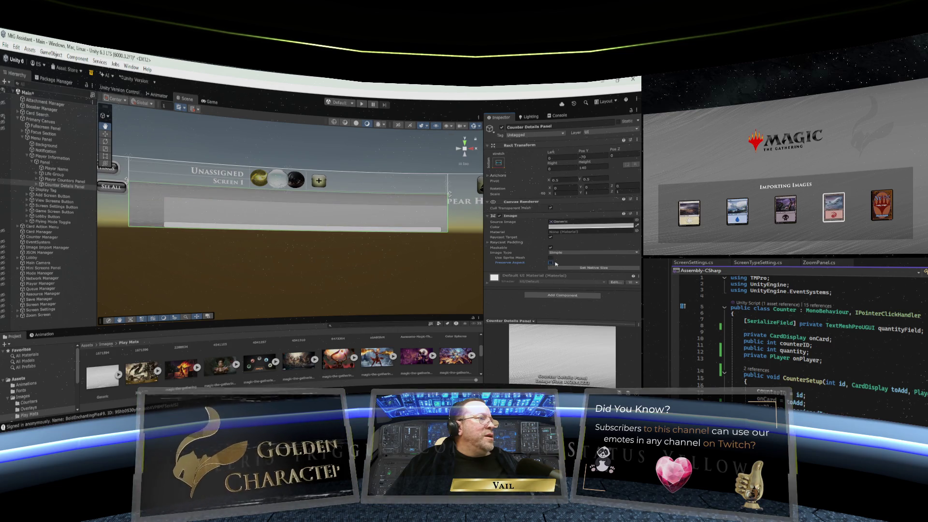
click(585, 252)
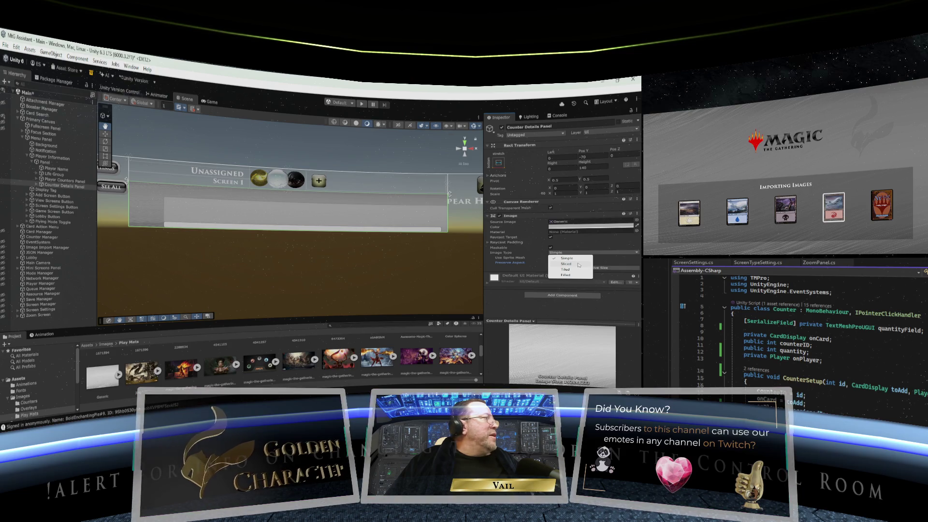
click(578, 264)
click(581, 253)
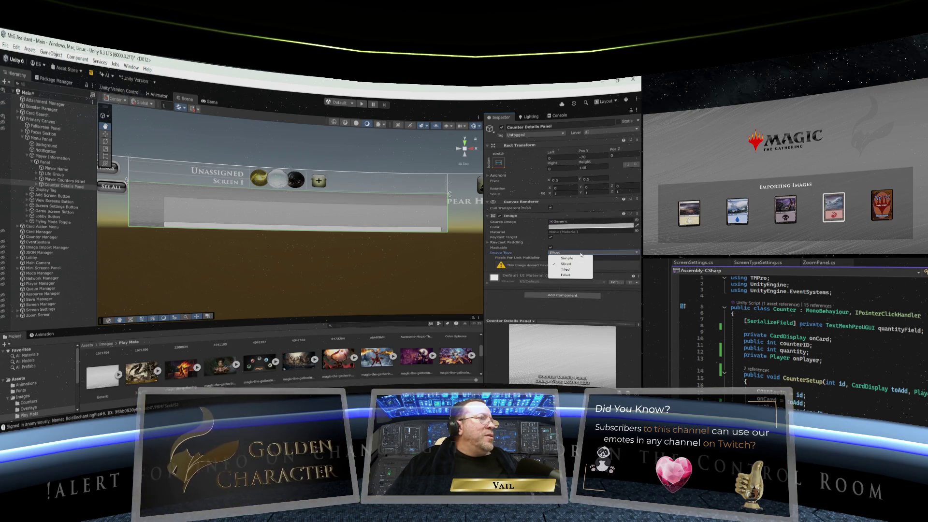
click(577, 269)
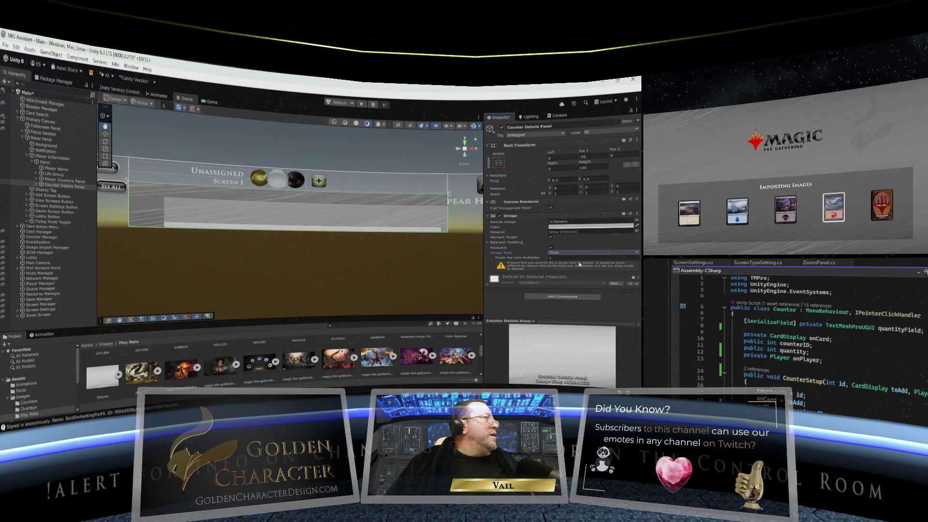
click(578, 253)
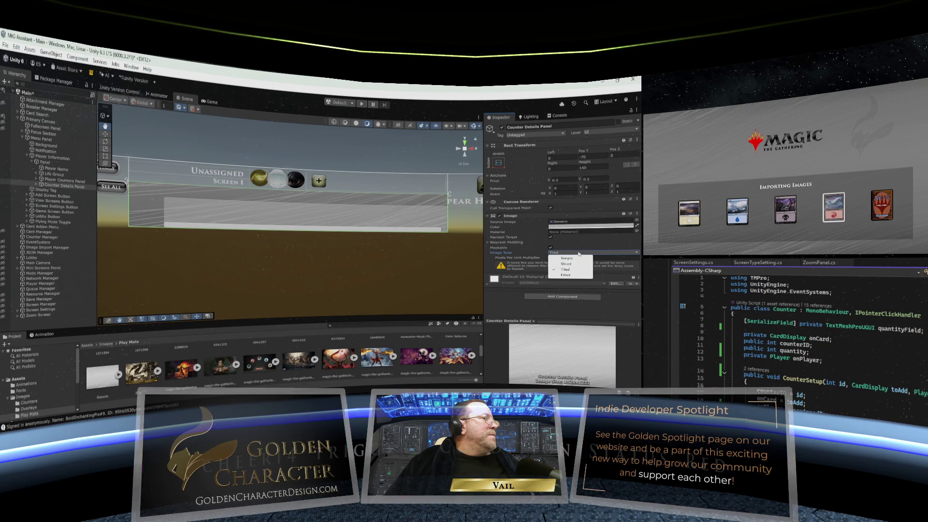
click(572, 275)
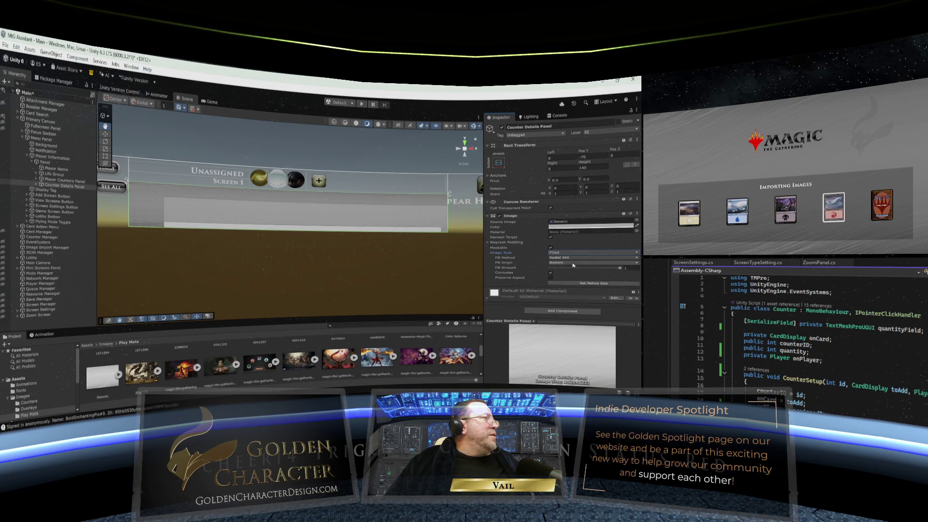
click(574, 253)
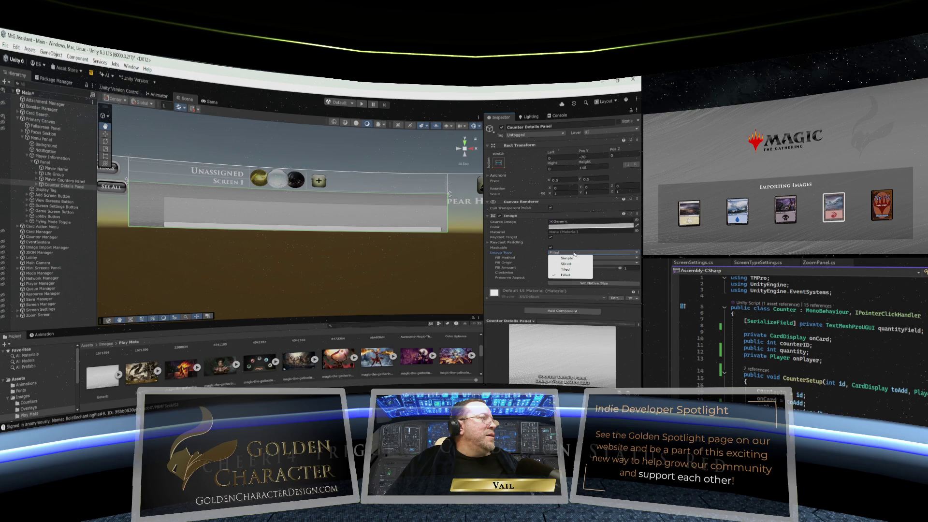
click(573, 269)
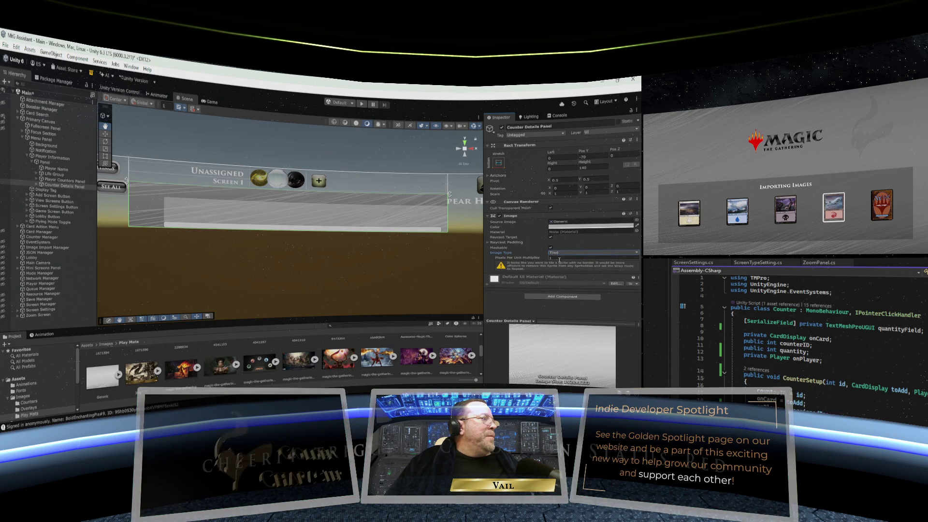
- Adjust the Pixels Per Unit Multiplier and expand Counter Details Panel to reveal its Scroll View
mouse_move(547, 259)
mouse_down()
mouse_move(562, 258)
mouse_move(545, 259)
mouse_up()
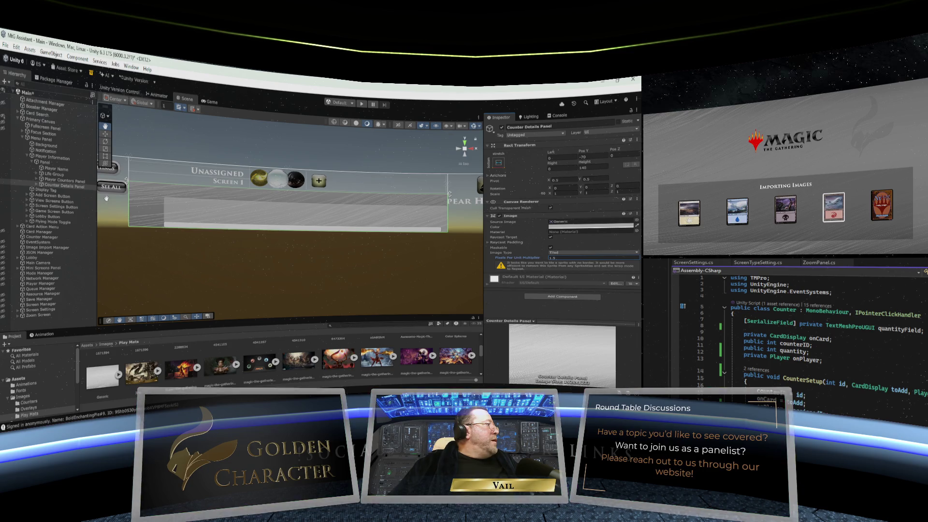
click(36, 185)
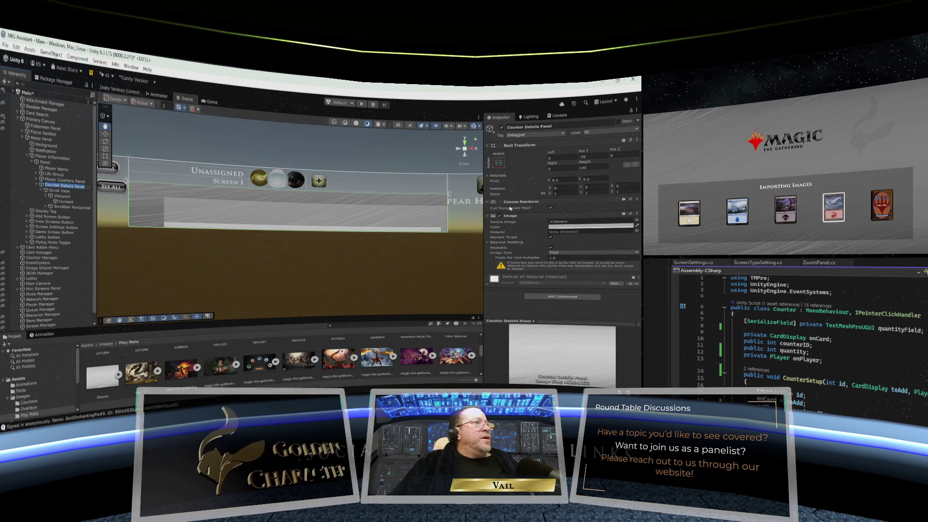
- Change the panel tint to a dark muted purple (about 544A61) and select Content
click(599, 226)
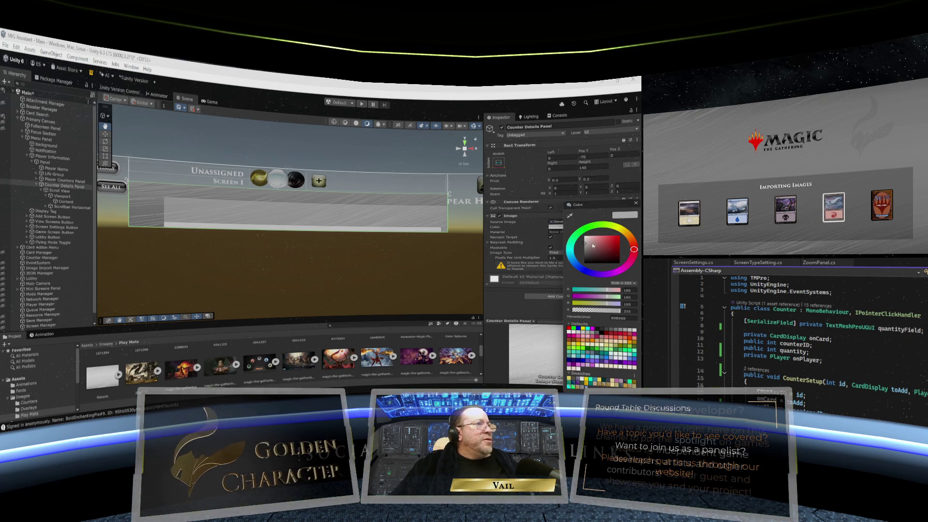
mouse_move(584, 250)
mouse_down()
mouse_move(583, 260)
mouse_move(588, 245)
mouse_move(634, 251)
mouse_move(623, 270)
mouse_move(601, 279)
mouse_up()
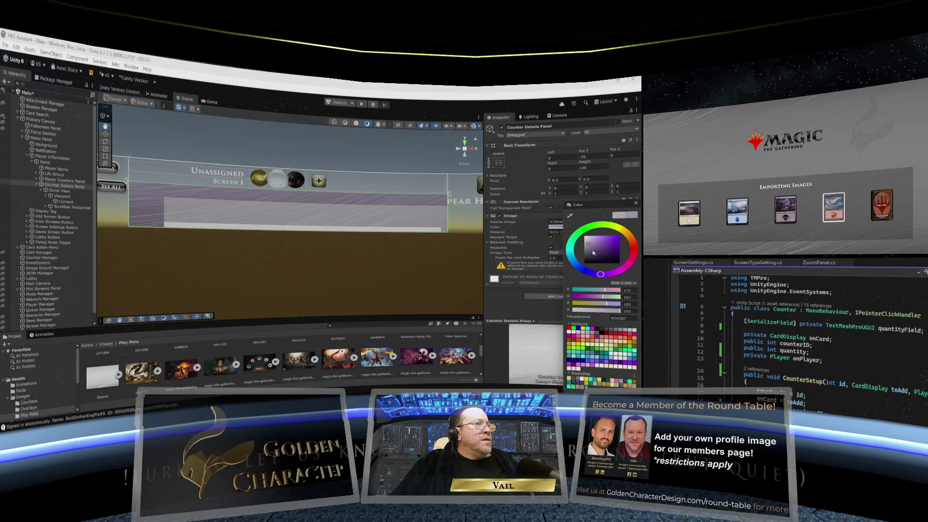
drag(593, 247, 598, 251)
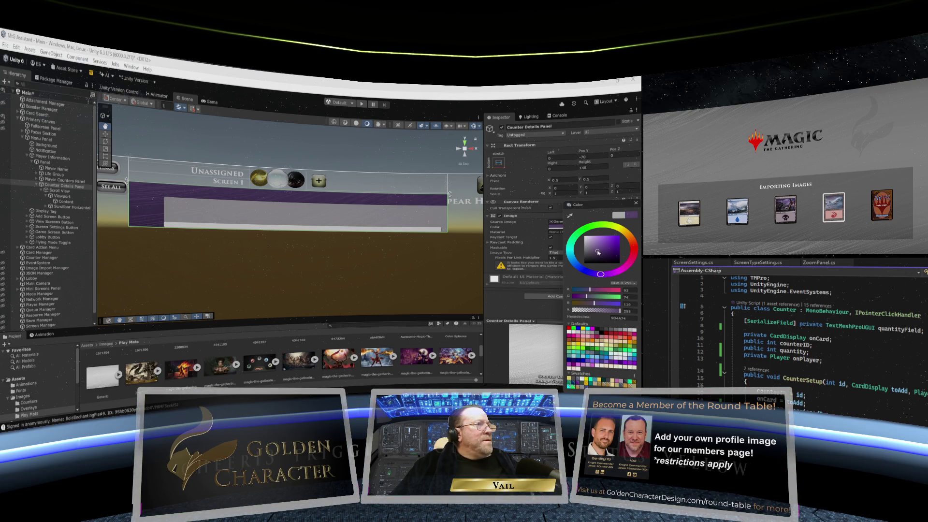
drag(597, 252, 595, 252)
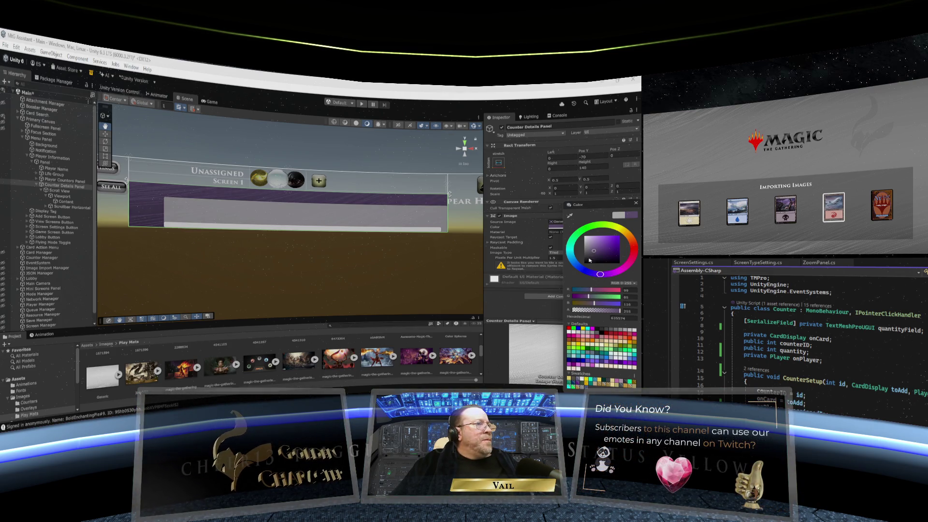
drag(593, 252, 594, 254)
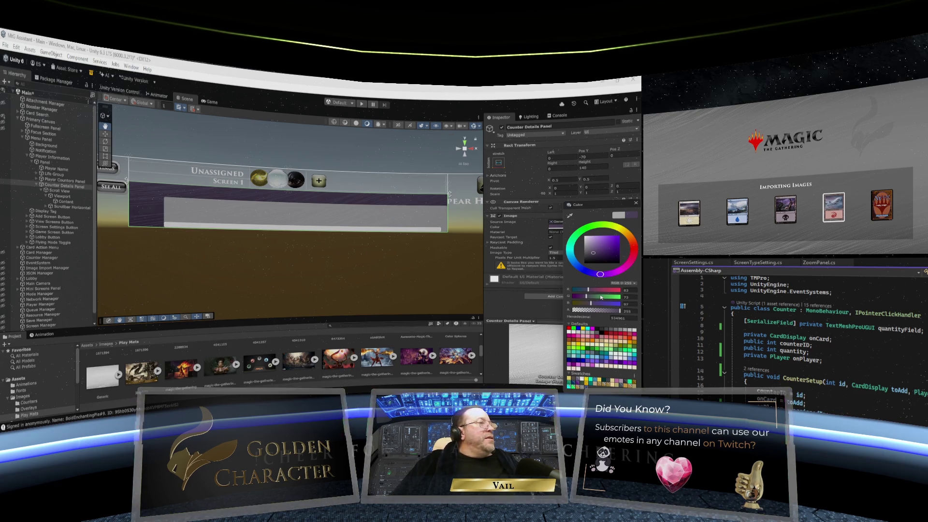
click(64, 180)
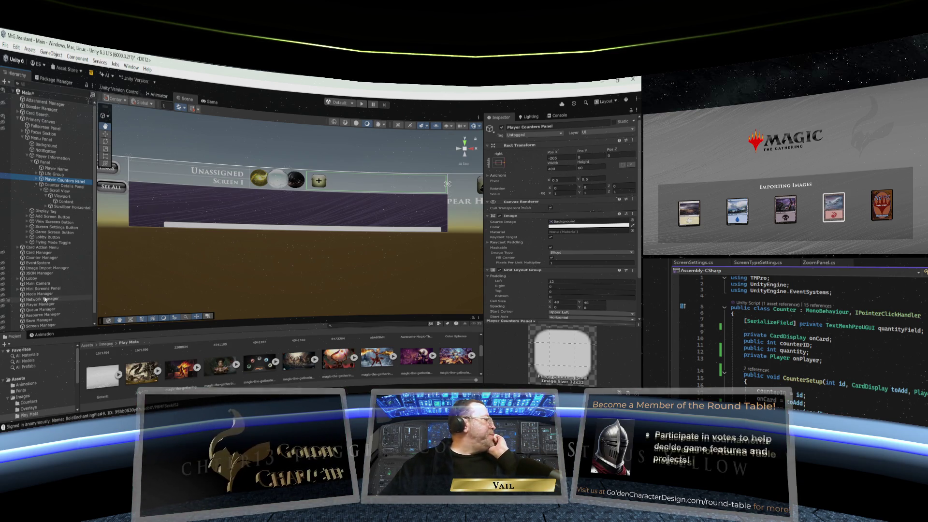
click(61, 202)
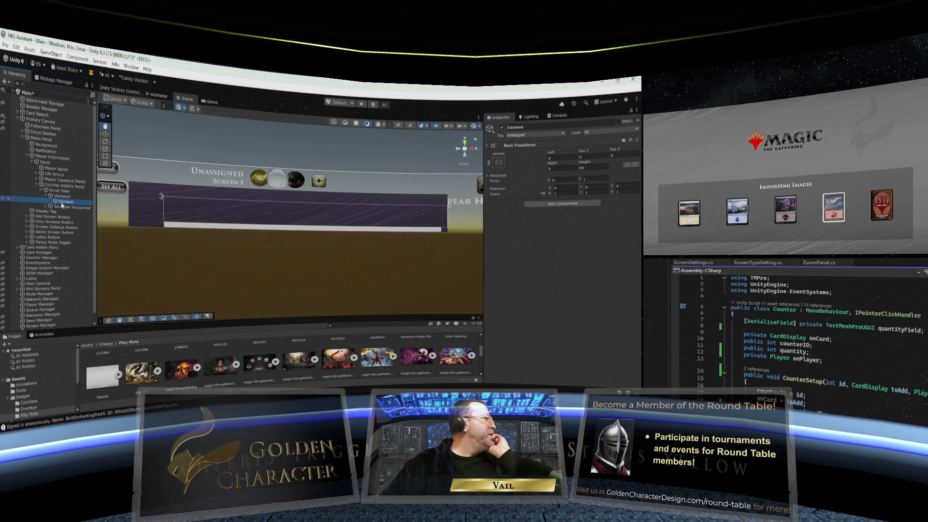
- Create a UI Panel as a child of the scroll view's Content object
right_click(62, 205)
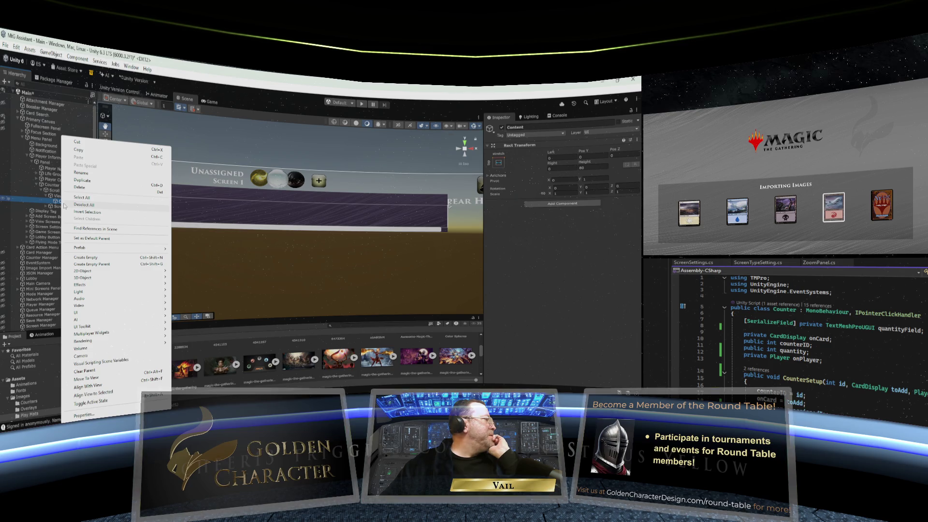
mouse_move(89, 299)
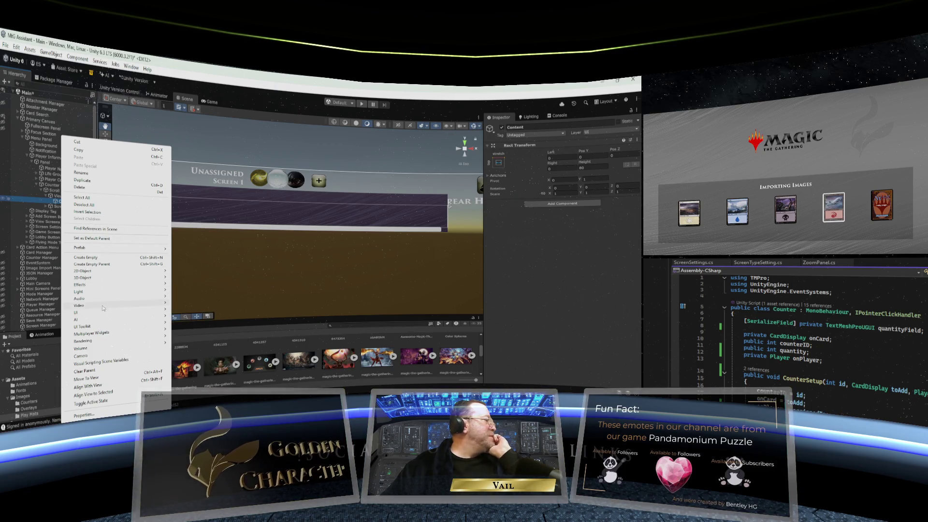
mouse_move(100, 313)
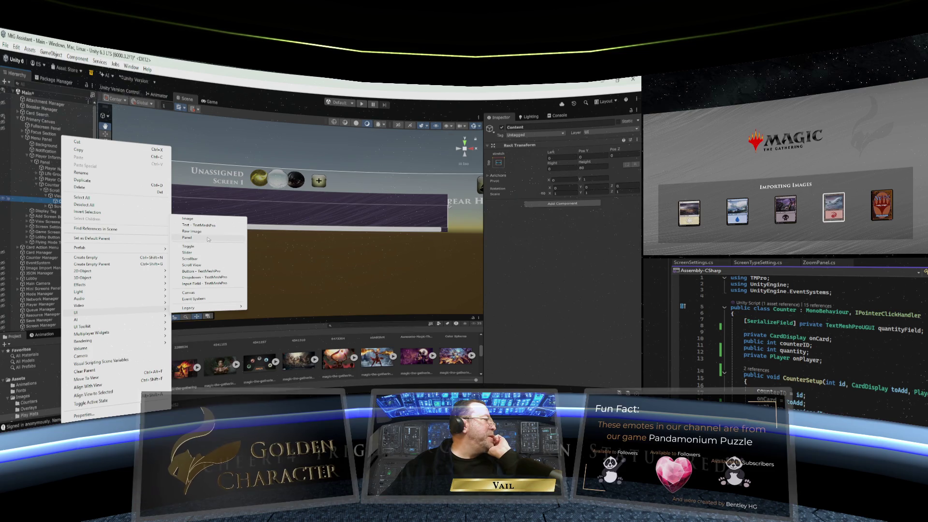
click(187, 237)
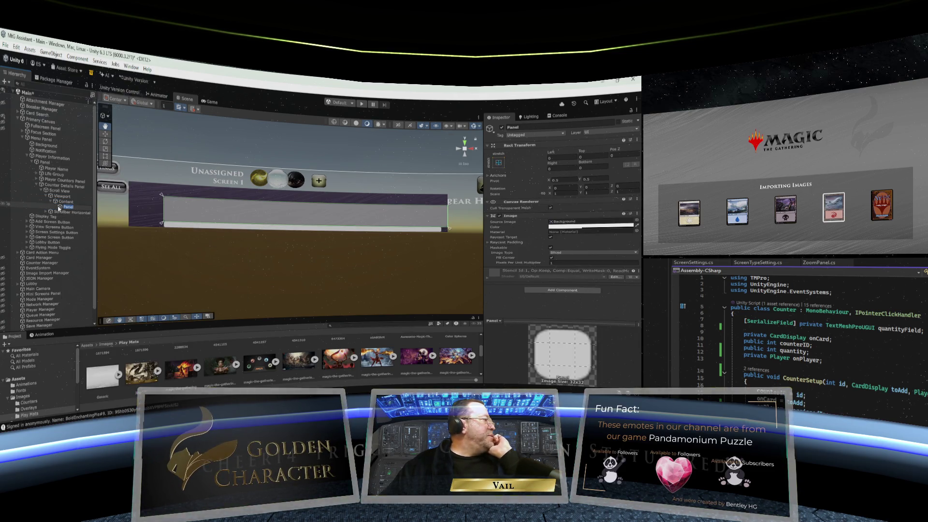
- Anchor the new panel middle-center and size it 60 by 60
click(498, 163)
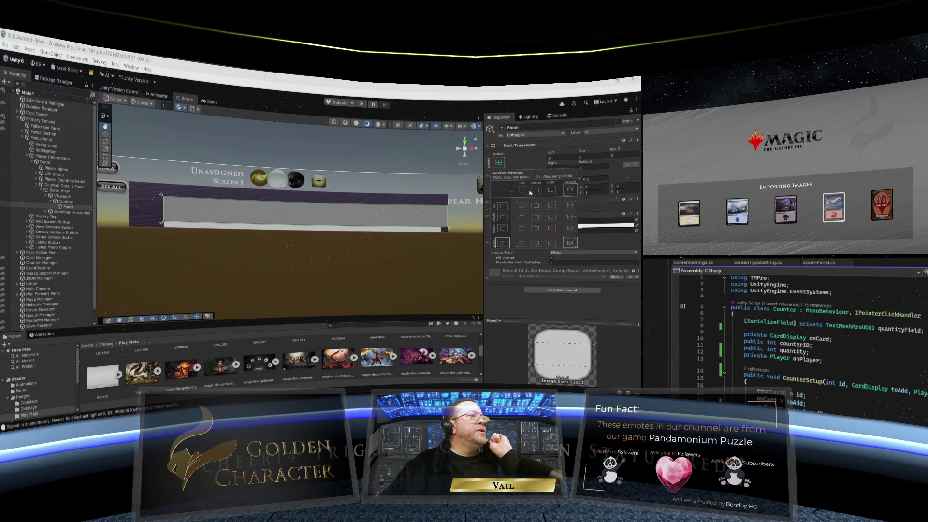
click(536, 217)
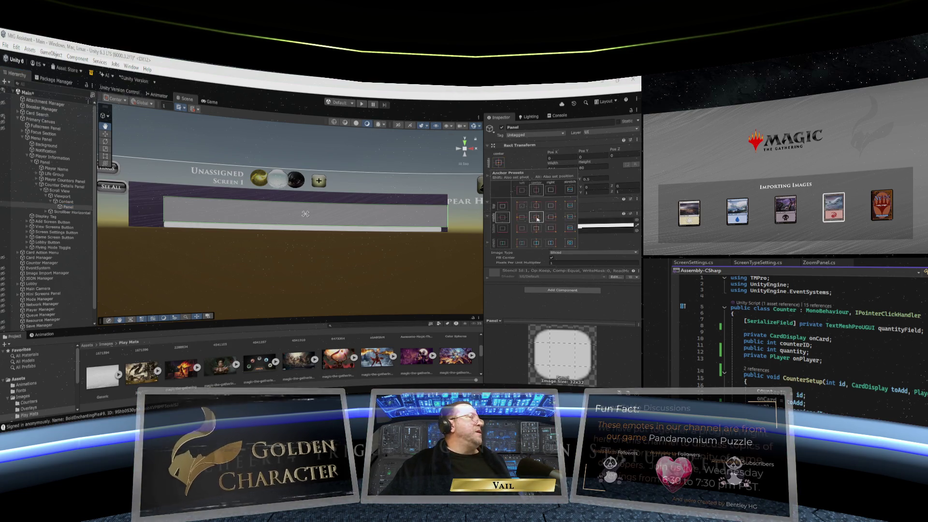
click(548, 168)
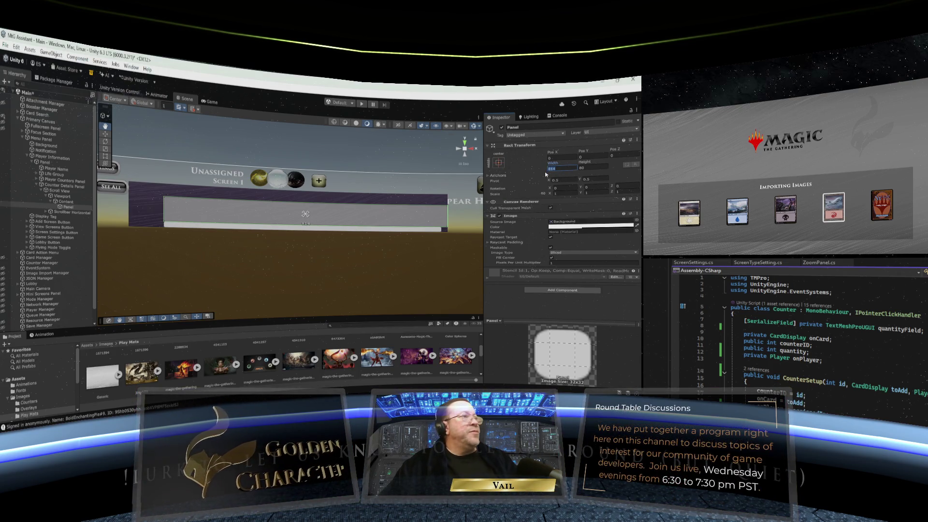
text(60)
key(Tab)
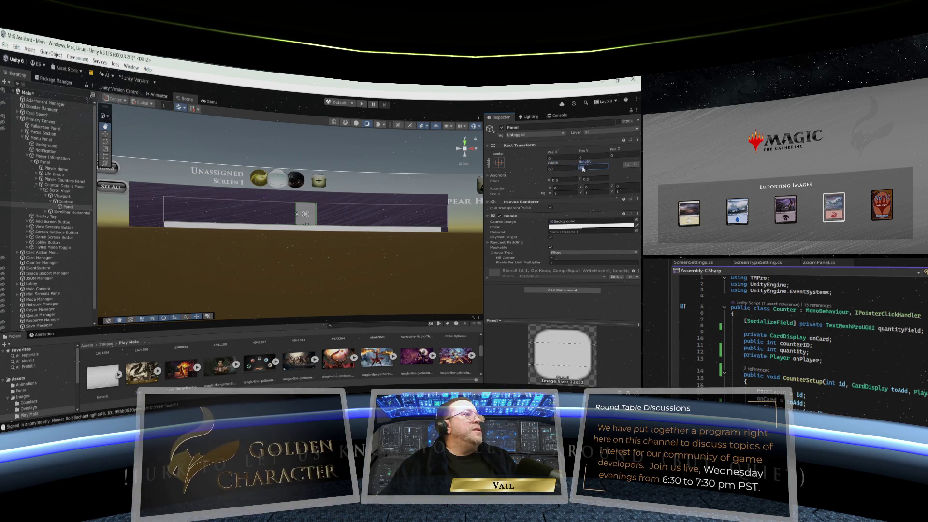
text(60)
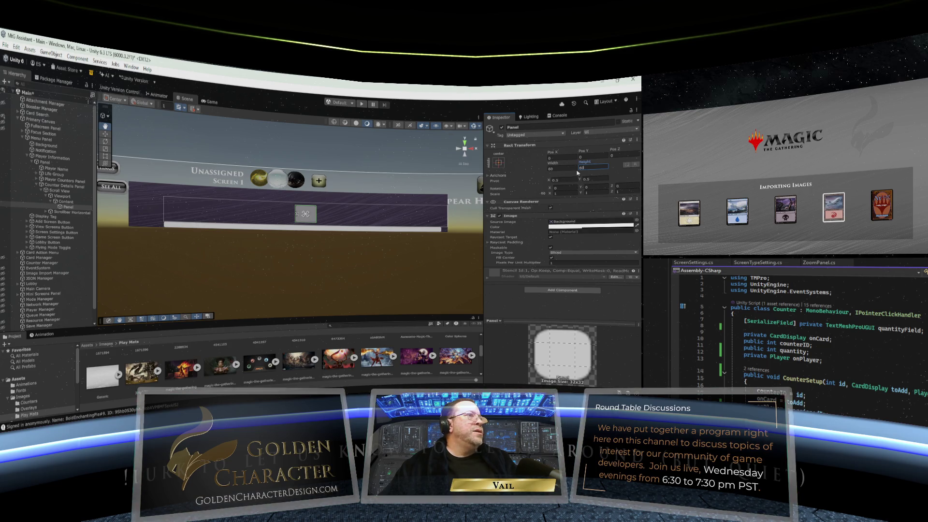
- Briefly try a width of 70, then restore the panel to 60 by 60
click(565, 169)
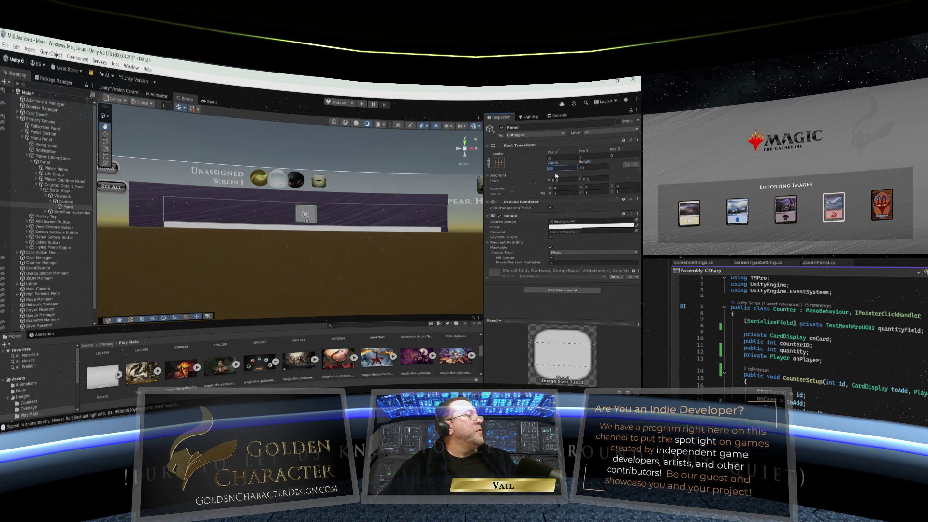
text(70)
key(Tab)
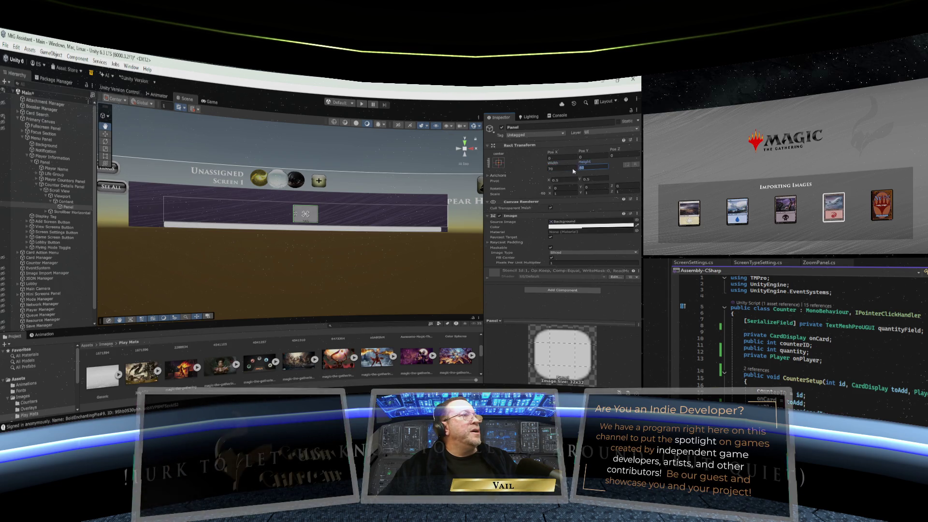
text(7)
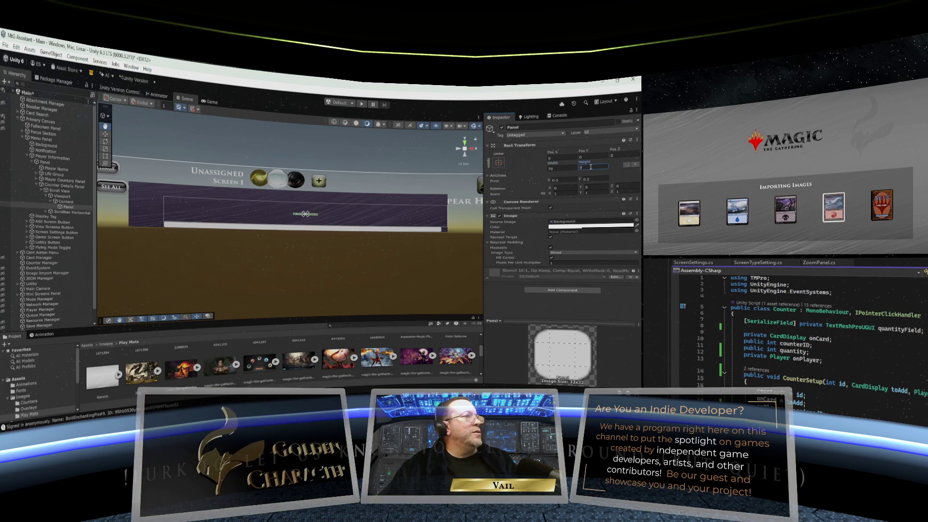
text(700)
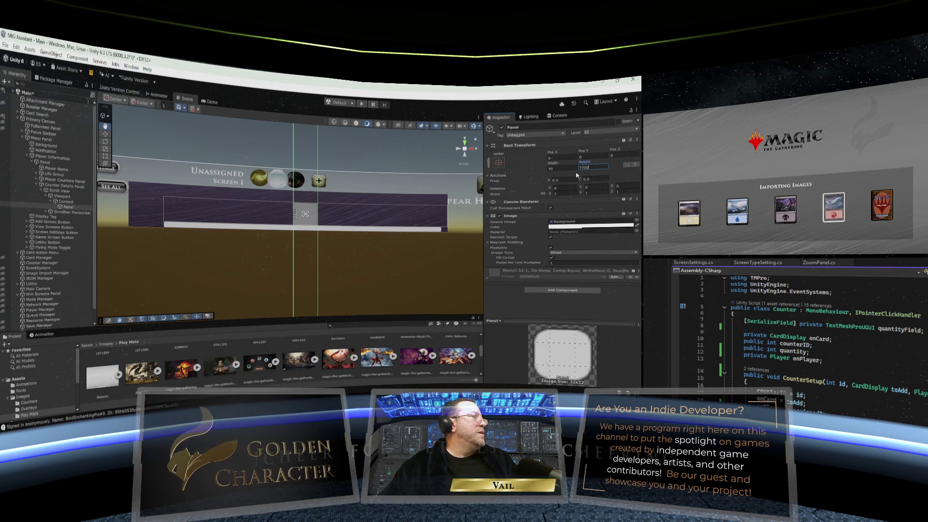
click(558, 168)
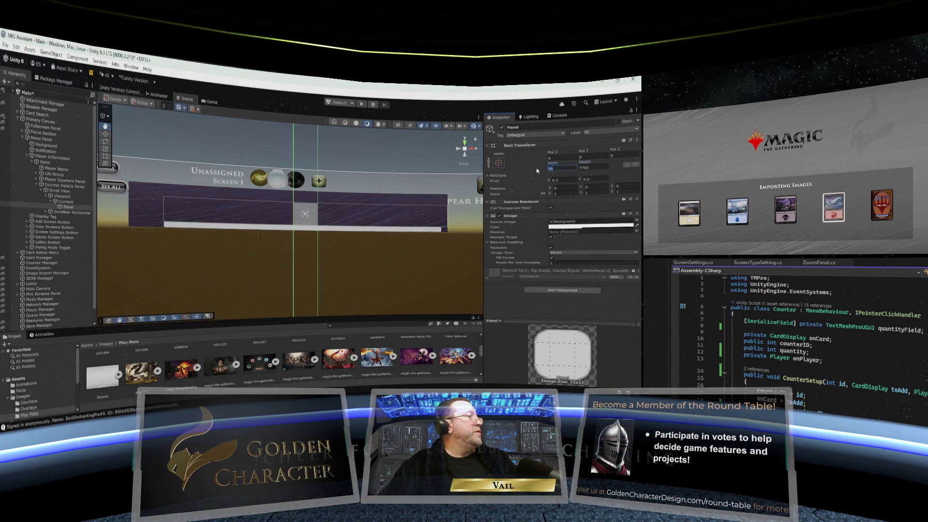
text(60)
click(587, 167)
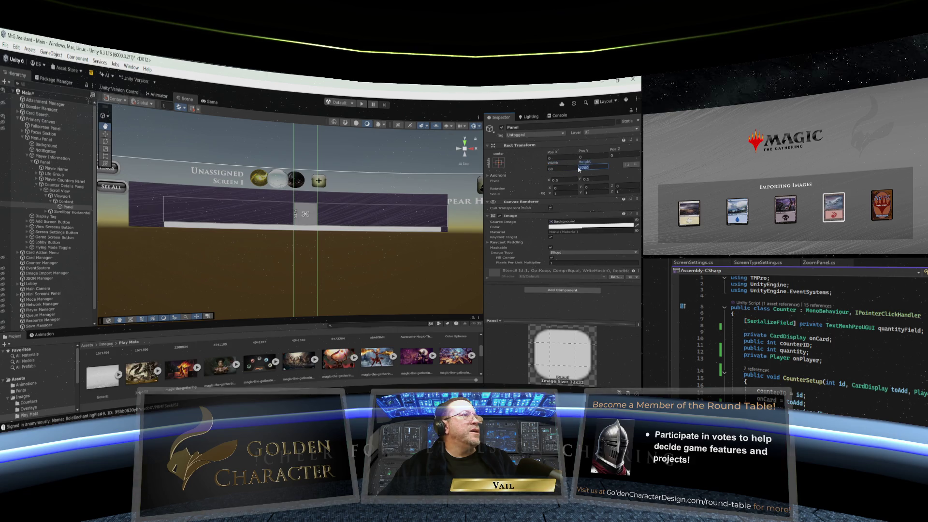
text(60)
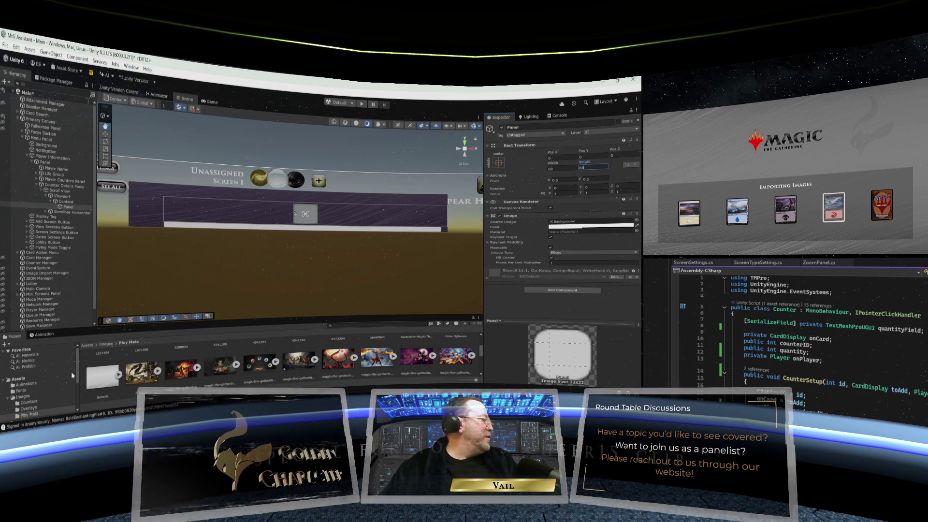
- Add a UI Image as a child of the Panel
right_click(68, 208)
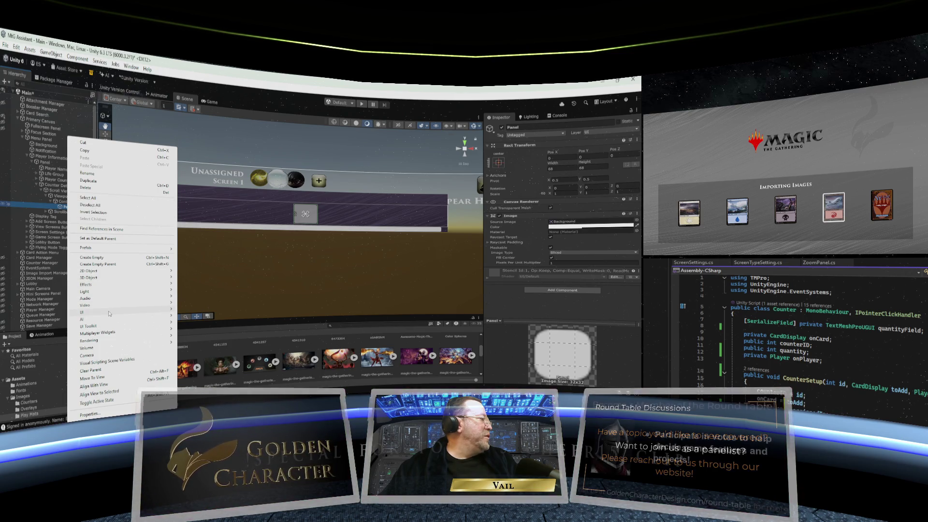
mouse_move(110, 311)
mouse_move(211, 307)
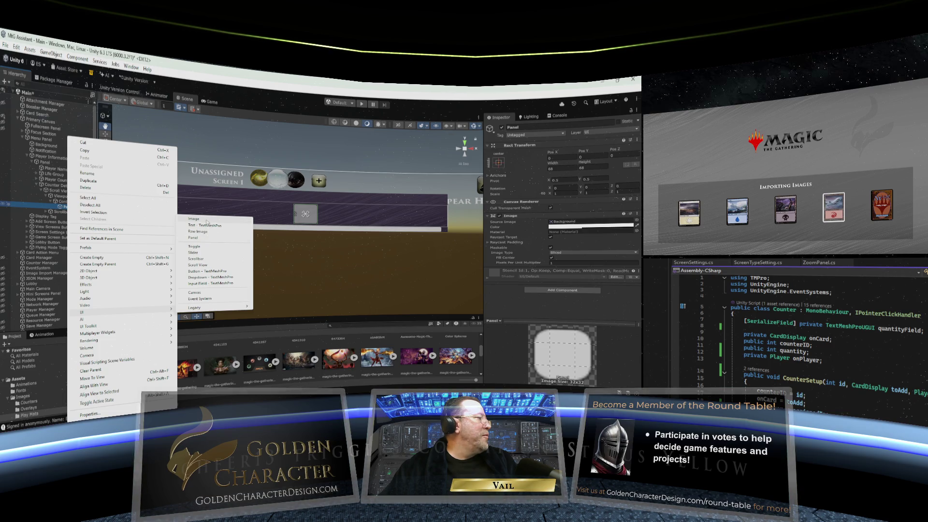
click(206, 220)
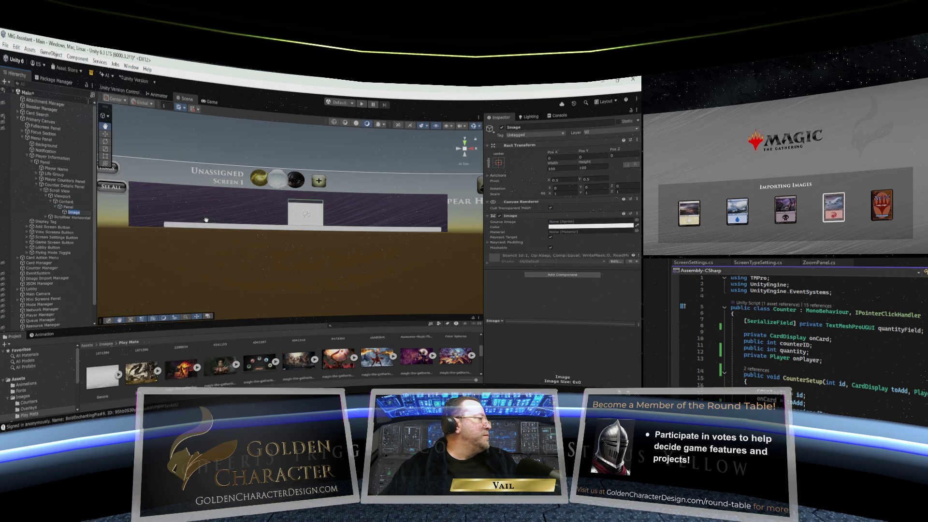
- Add a Text - TextMeshPro object under the Panel
click(67, 207)
right_click(65, 208)
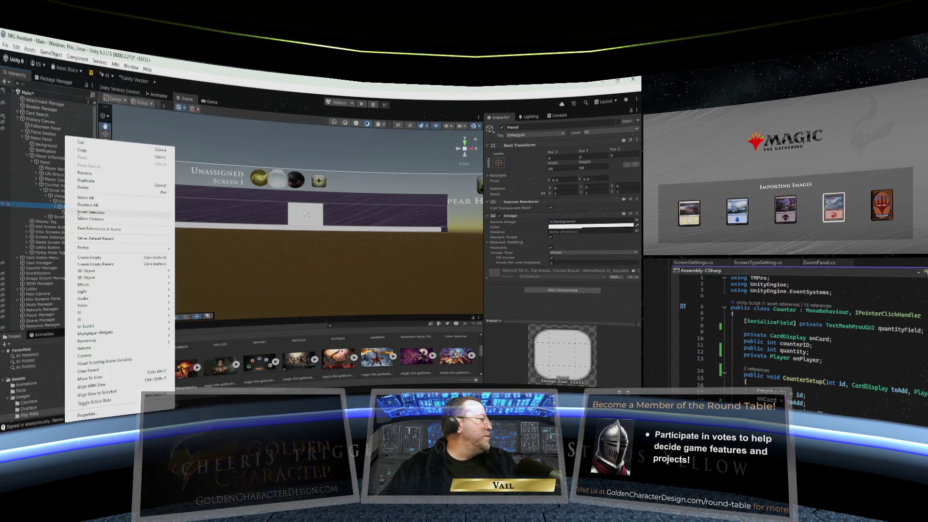
mouse_move(81, 313)
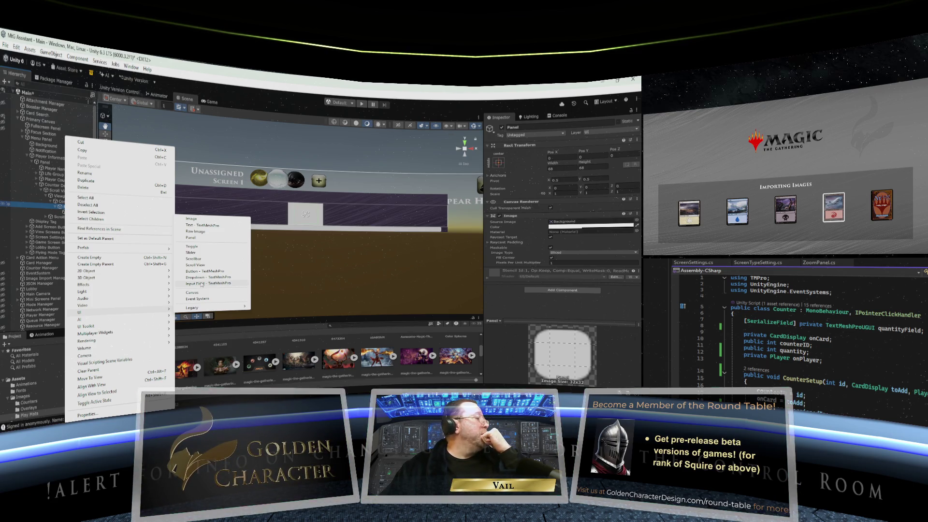
click(203, 225)
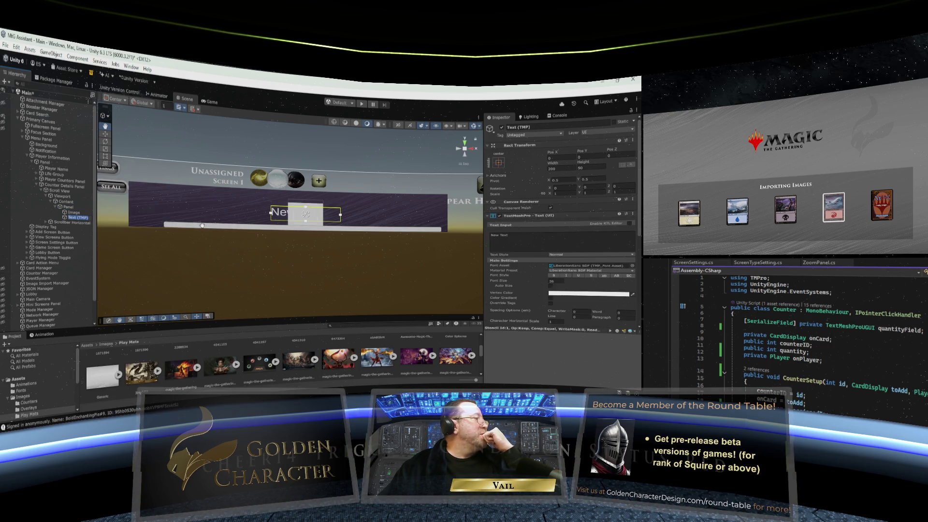
- Set the Image to the stretch/stretch anchor preset with zero offsets
click(70, 212)
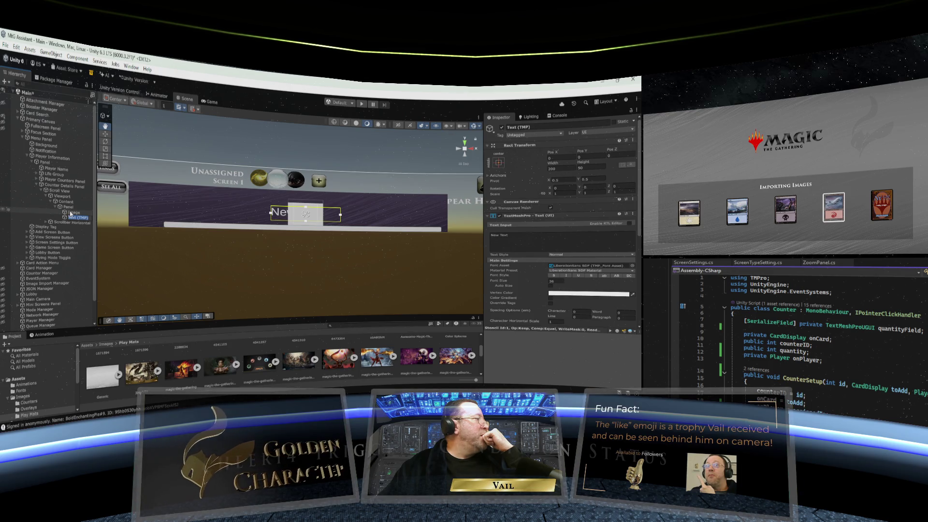
click(499, 163)
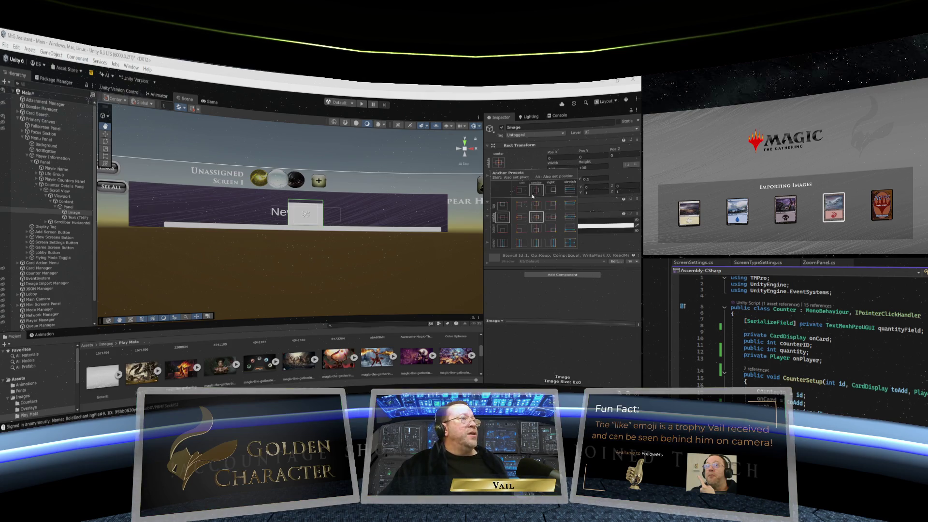
click(569, 243)
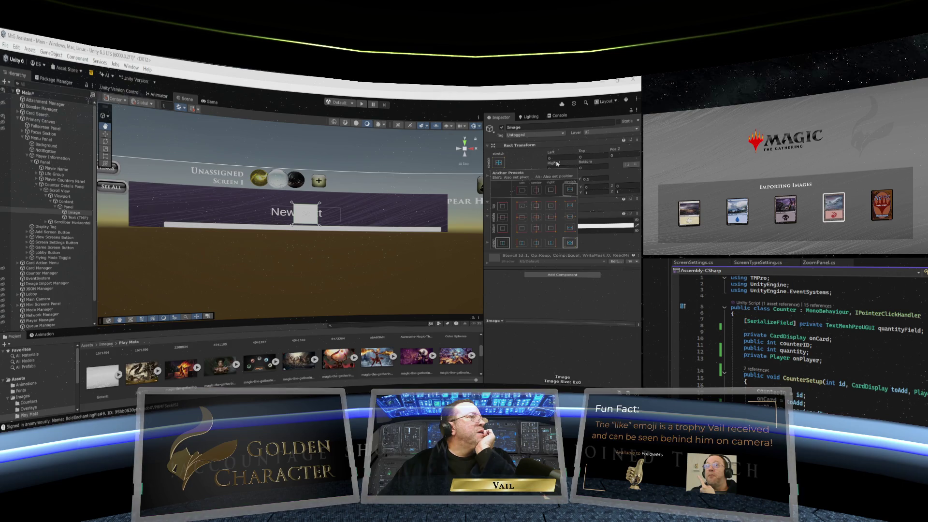
click(585, 160)
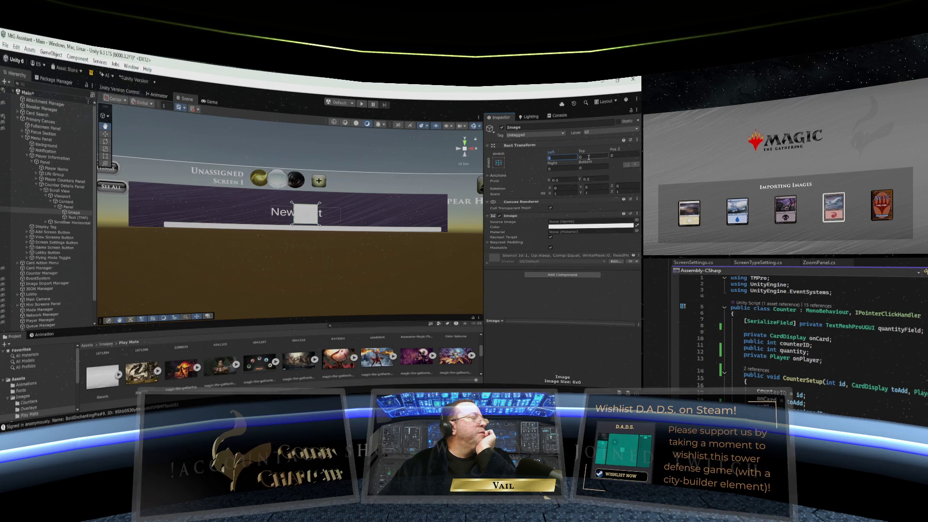
click(589, 157)
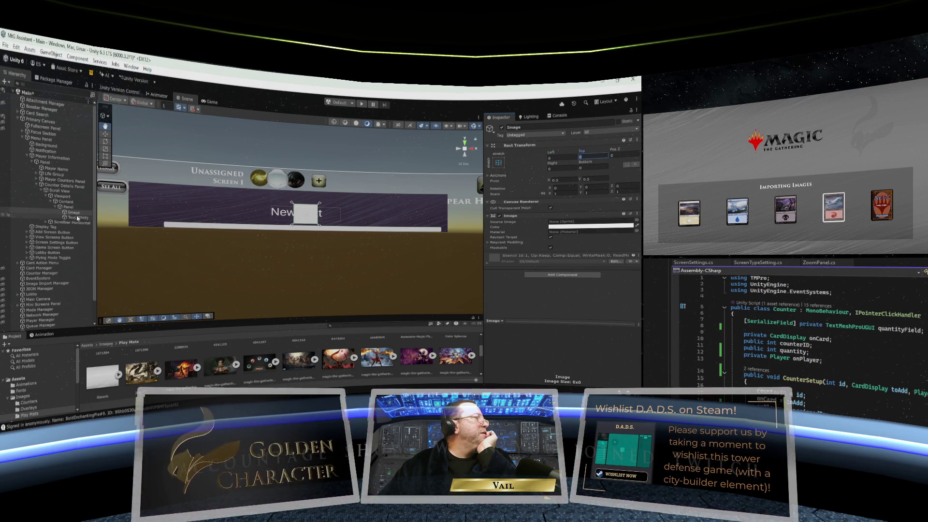
- Resize the Panel to 72 by 72
click(67, 205)
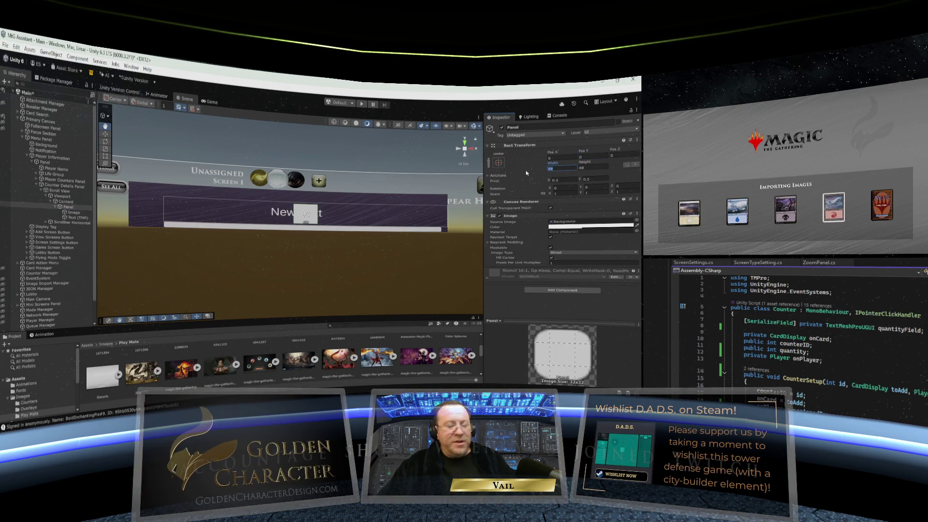
text(72)
key(Tab)
text(72)
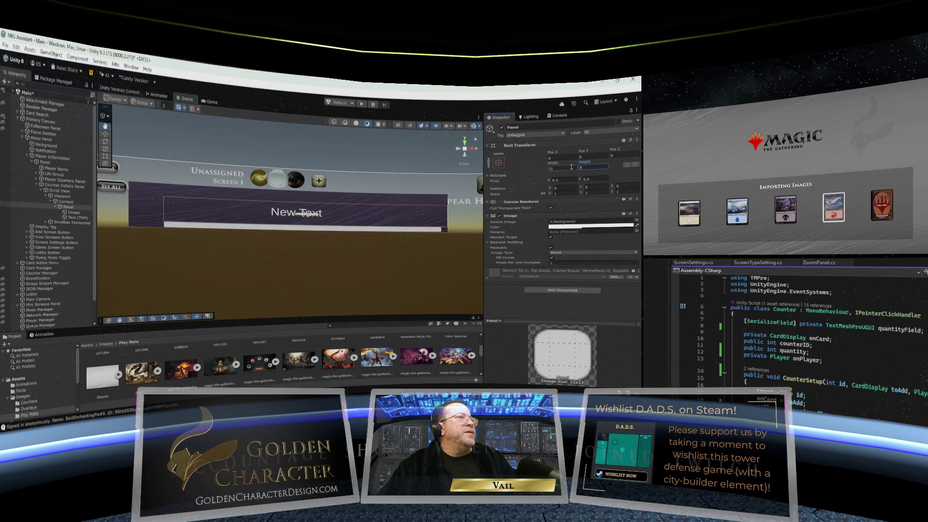
- Stretch the Text (TMP) along the panel's top, height 13 and Pos Y -4
click(74, 218)
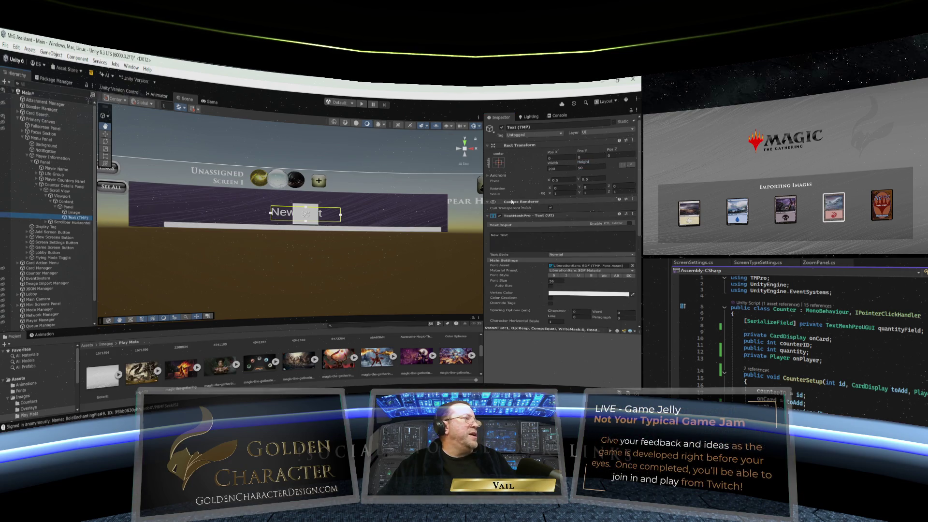
click(498, 163)
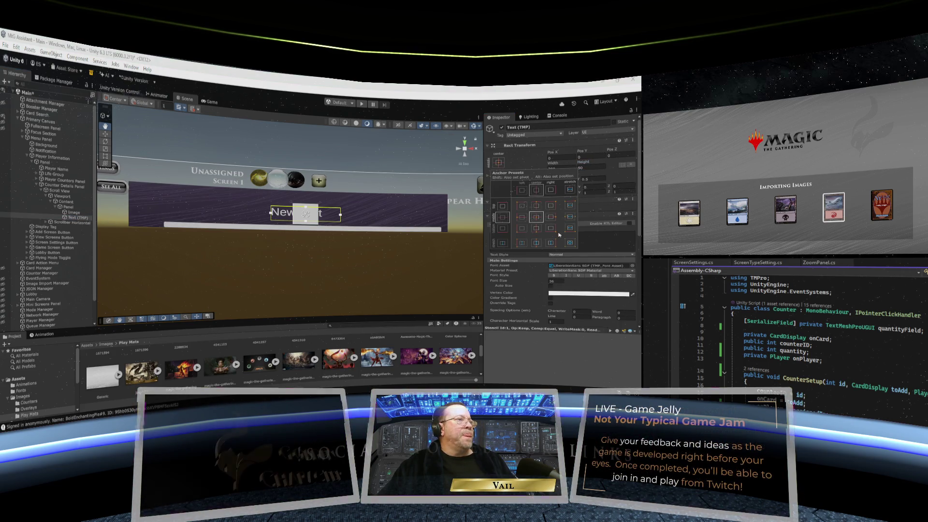
key(alt)
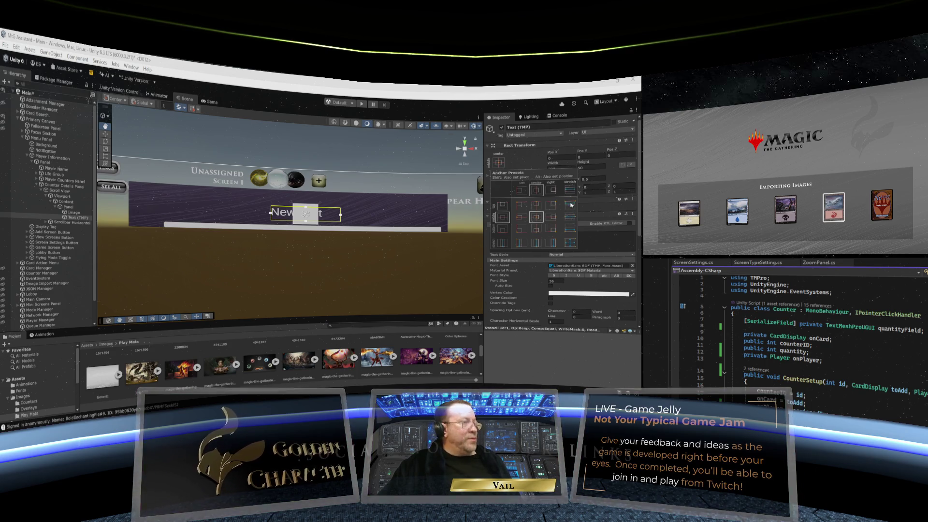
alt+click(571, 205)
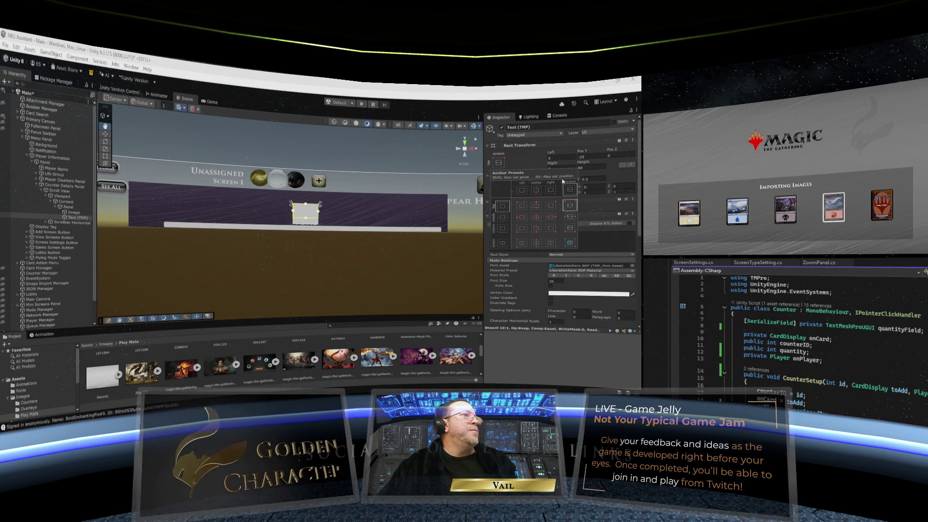
click(584, 169)
click(584, 167)
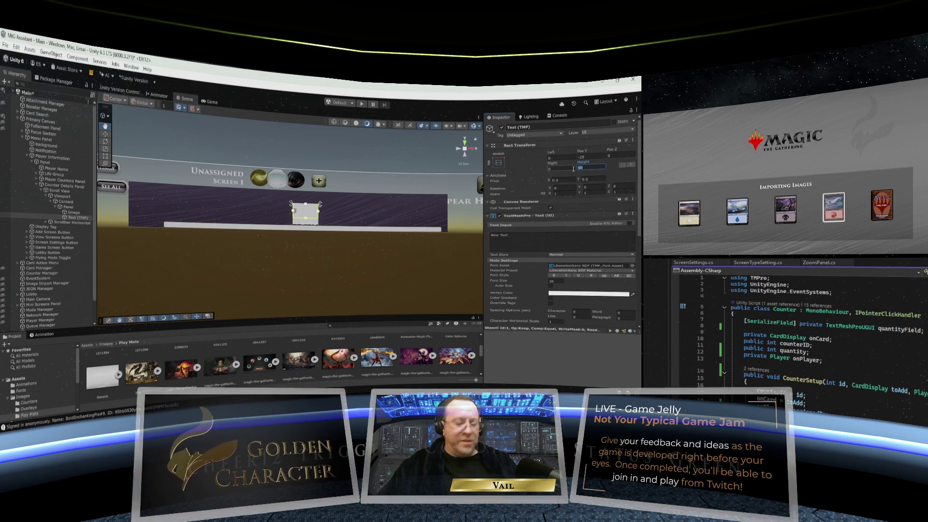
text(13)
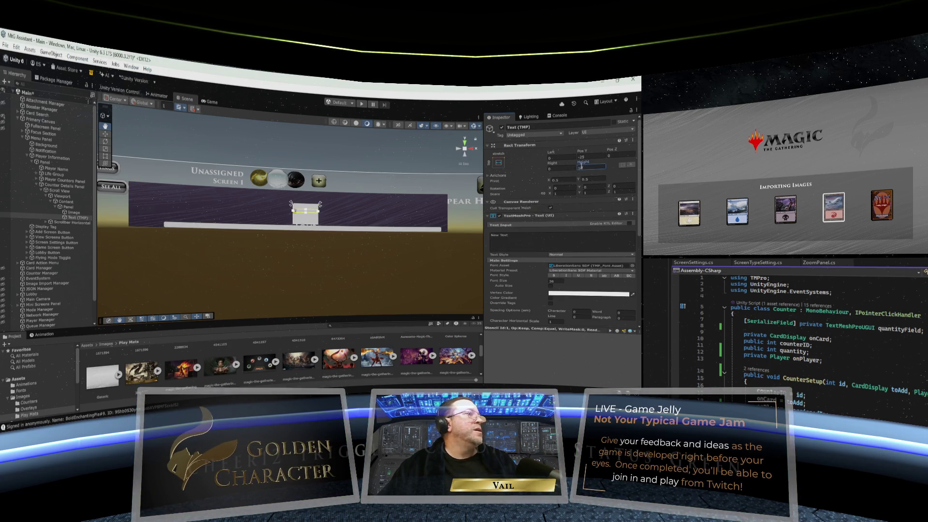
click(585, 156)
text(0)
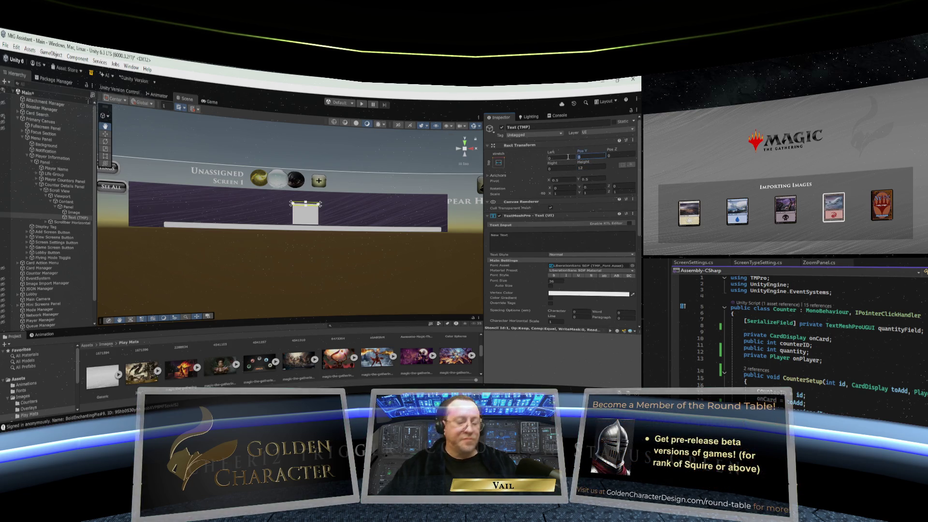
key(BackSpace)
text(-4)
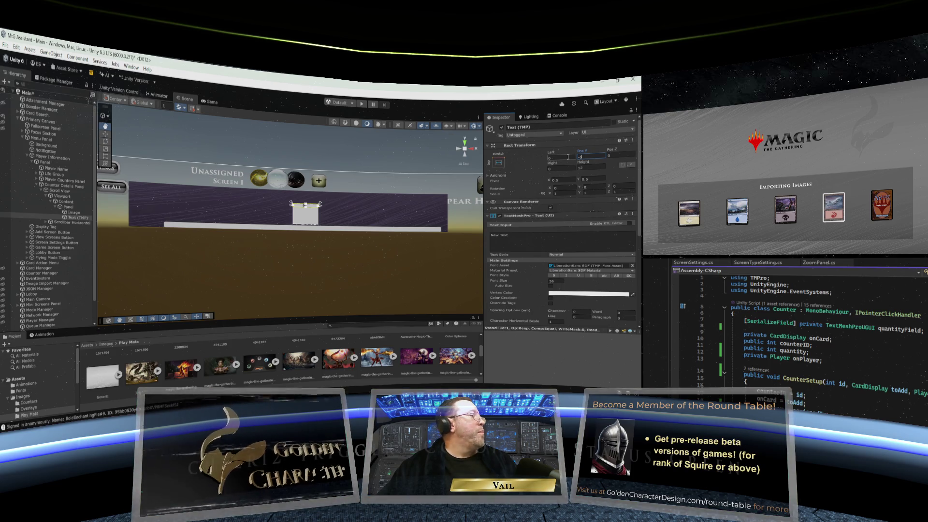
- Enable Auto Size for the label's font
click(550, 286)
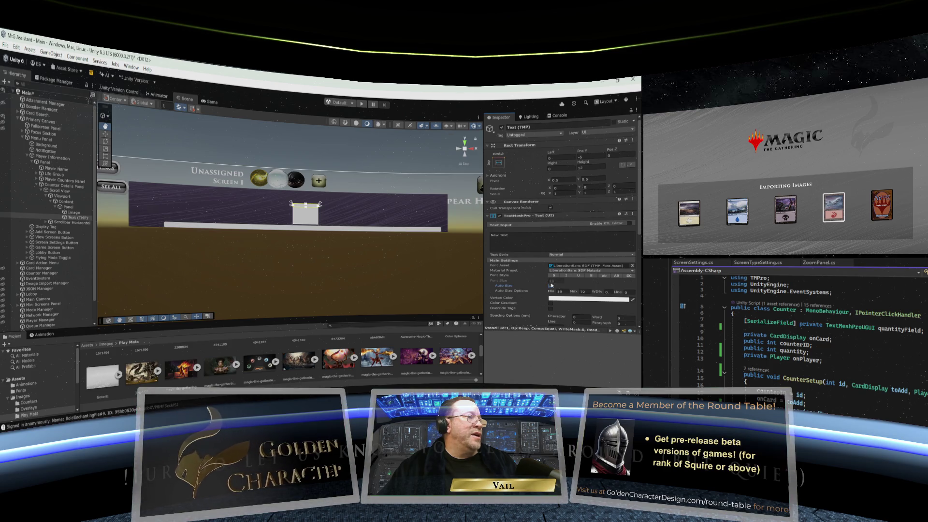
click(551, 285)
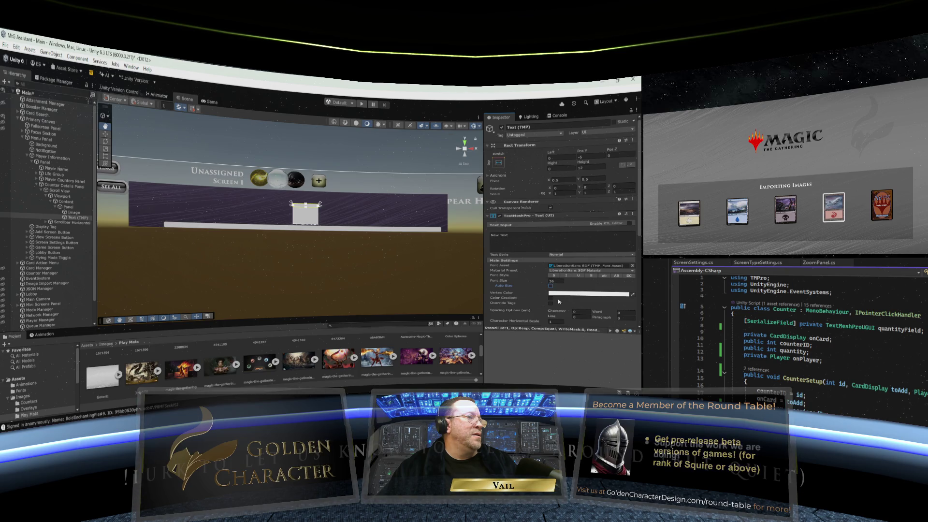
click(550, 285)
- Set the label's vertex colour to black
click(564, 292)
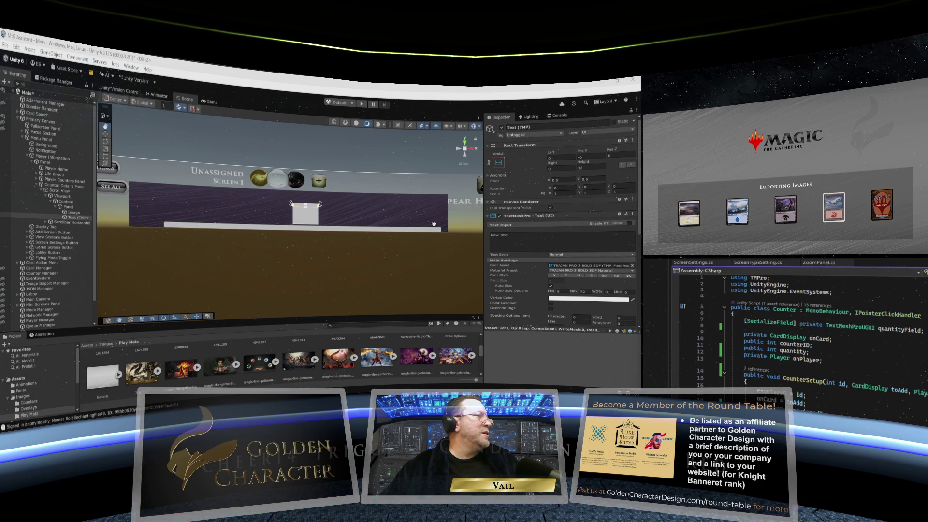
click(513, 235)
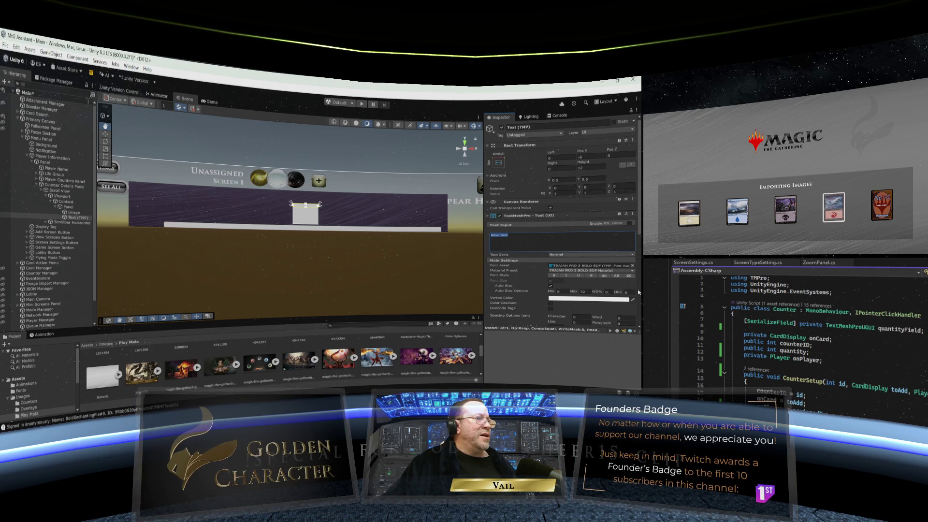
click(585, 300)
drag(584, 257, 582, 267)
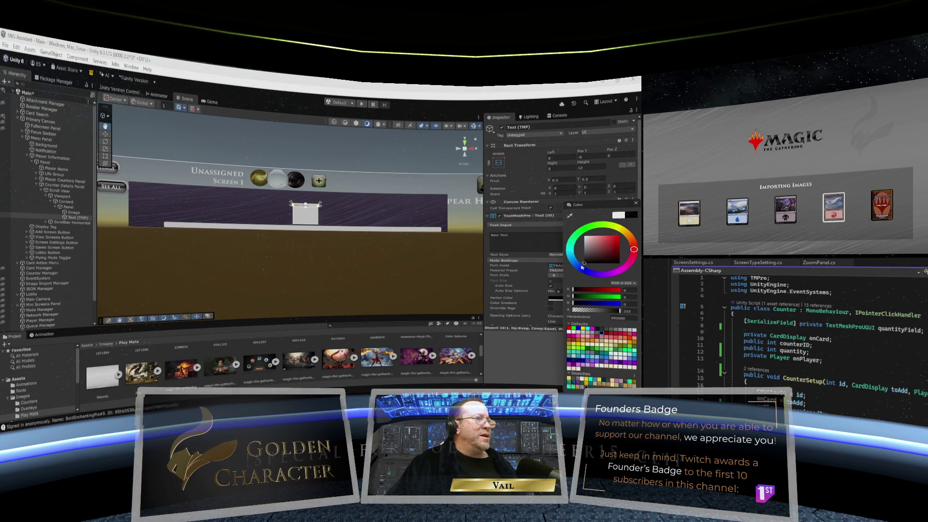
click(635, 203)
- Make the label bold and replace New Text with POISON
click(556, 275)
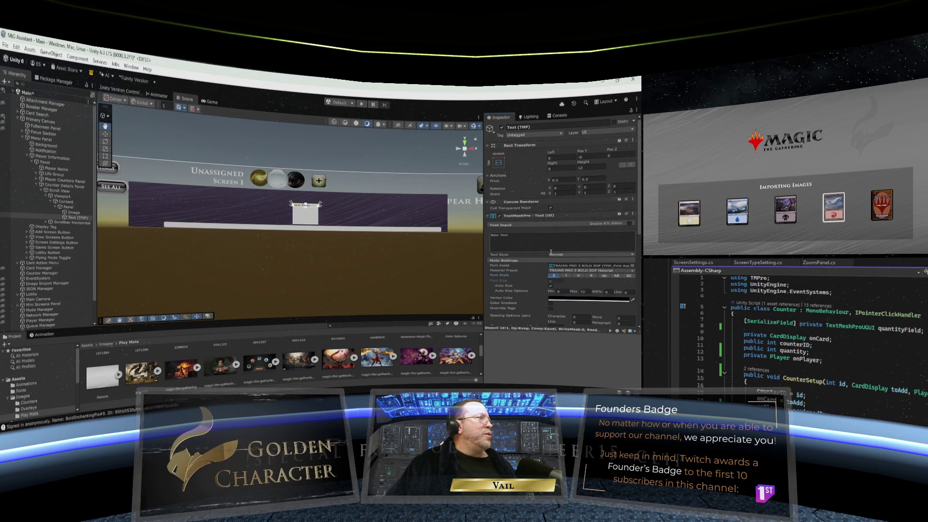
drag(515, 237, 483, 234)
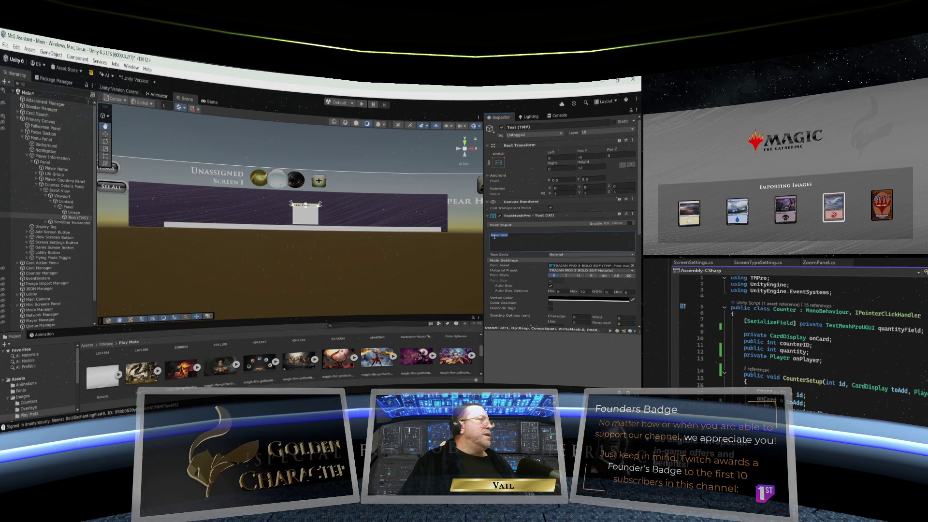
text(T)
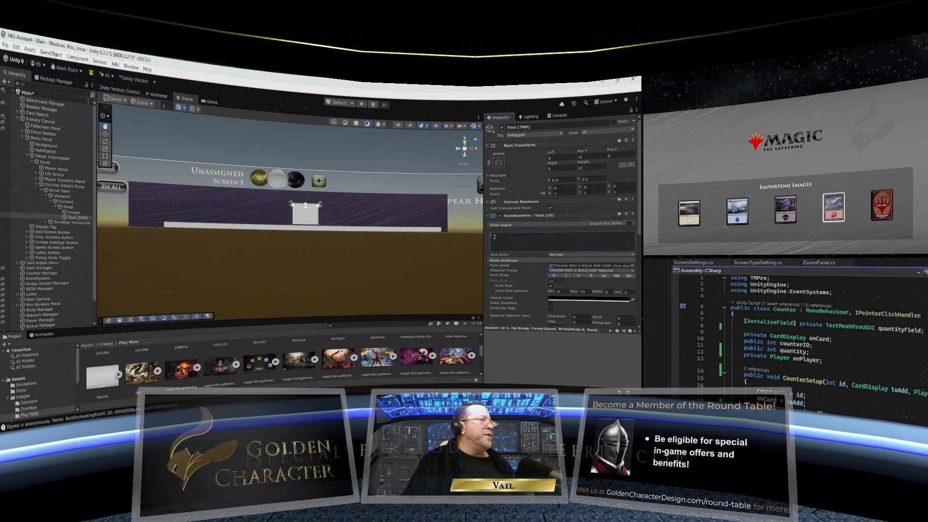
text(10)
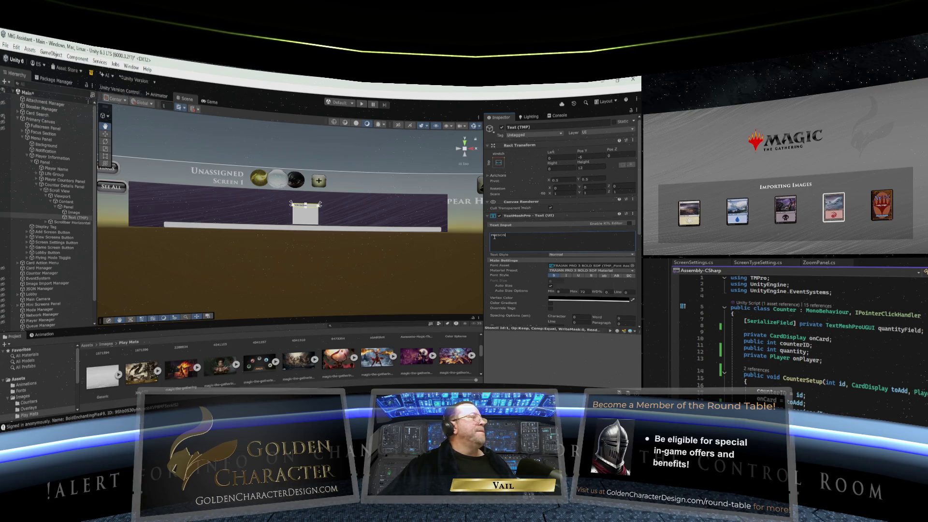
scroll(541, 286, down, 2)
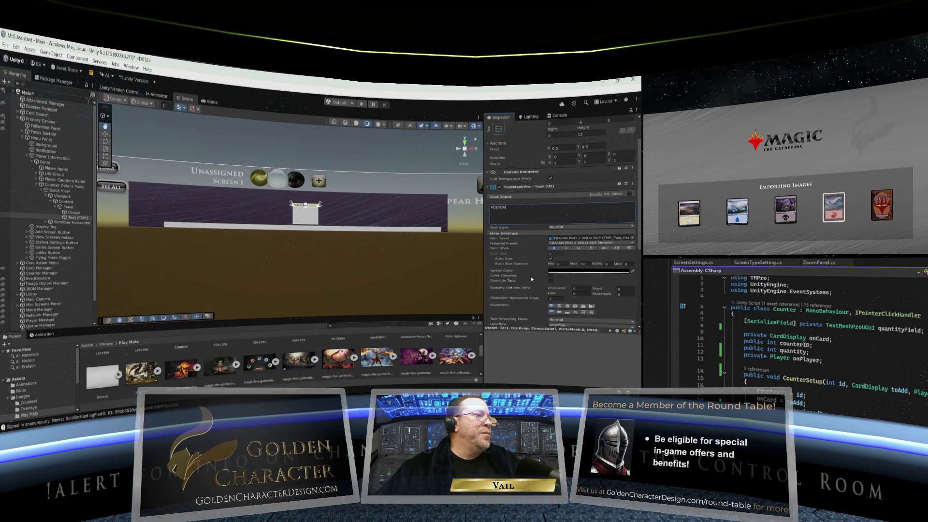
- Centre the POISON label, inset the counter image 6 left, 6 right, 12 top, and show the Counters gems
click(559, 292)
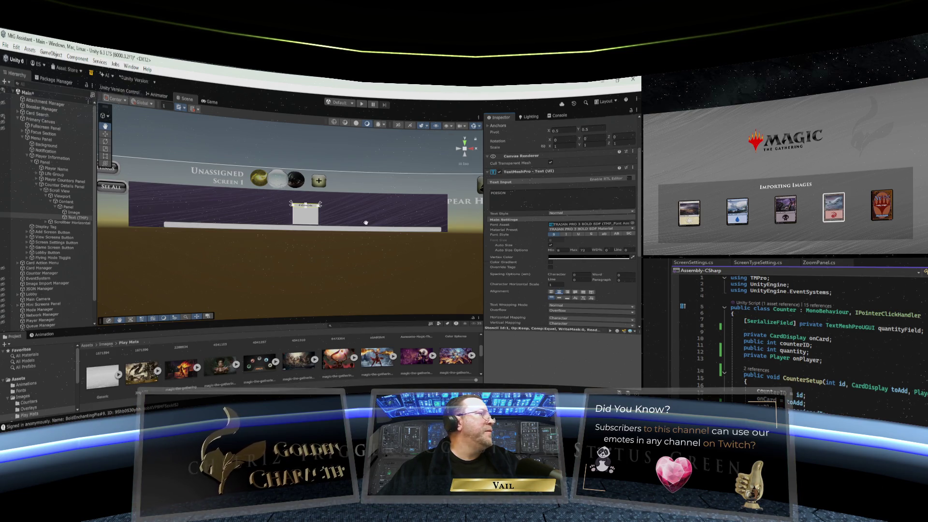
click(75, 213)
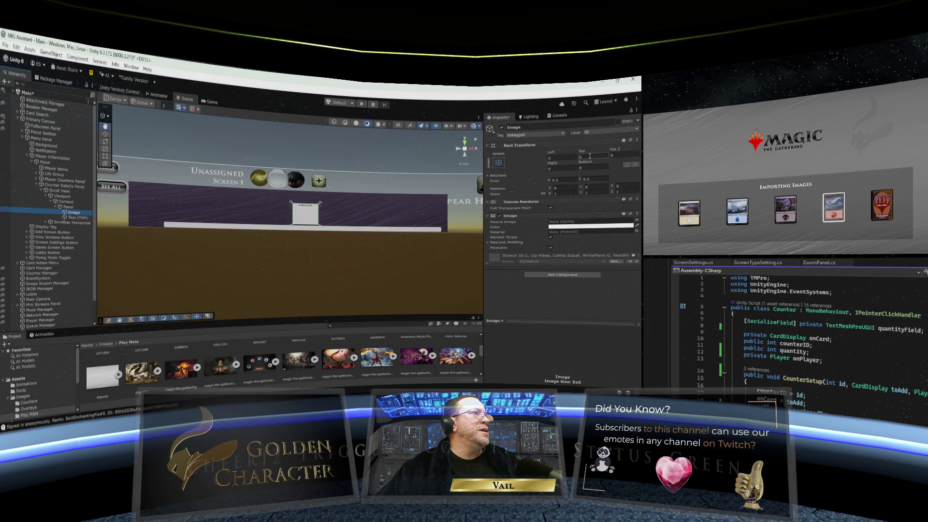
click(568, 159)
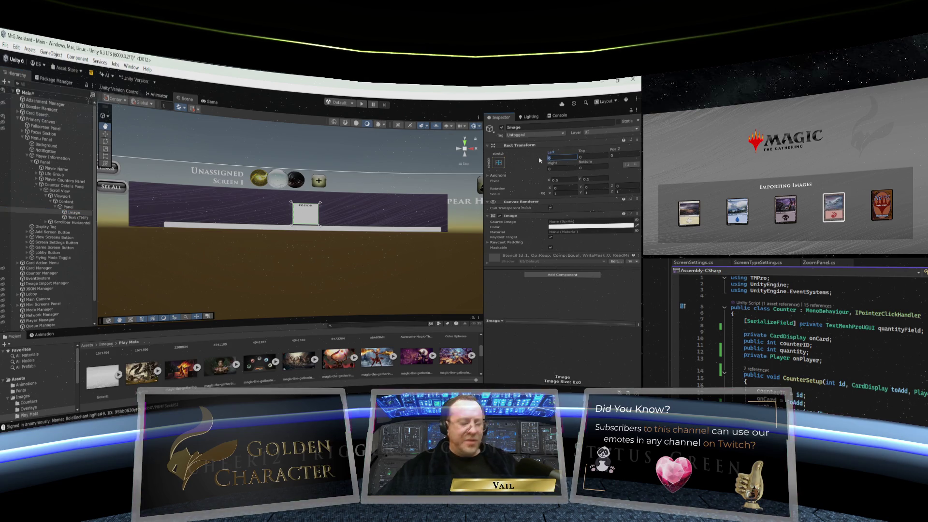
text(6)
click(547, 169)
text(6)
click(592, 156)
text(12)
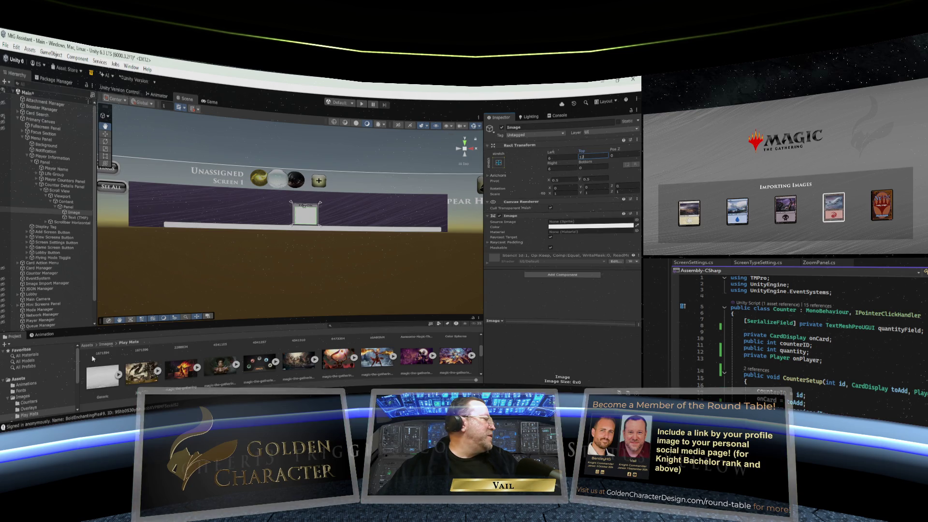
click(37, 400)
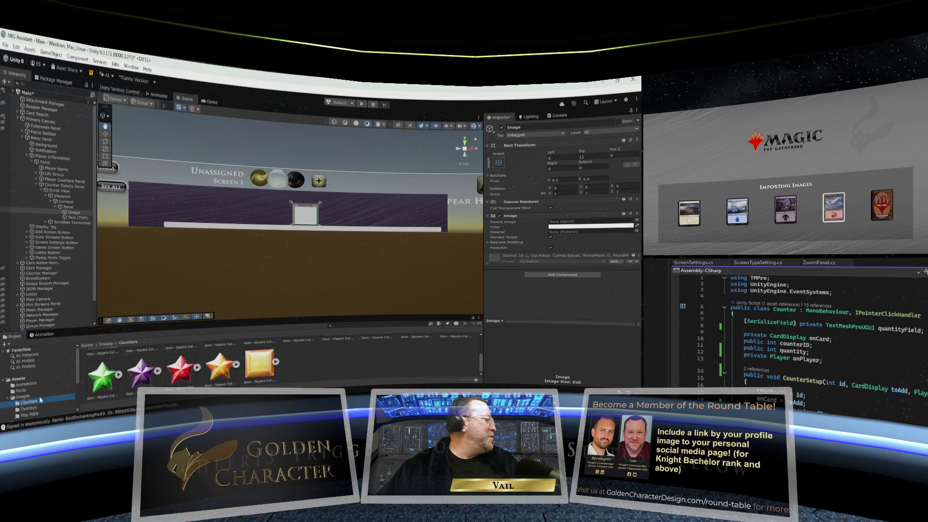
scroll(252, 359, up, 3)
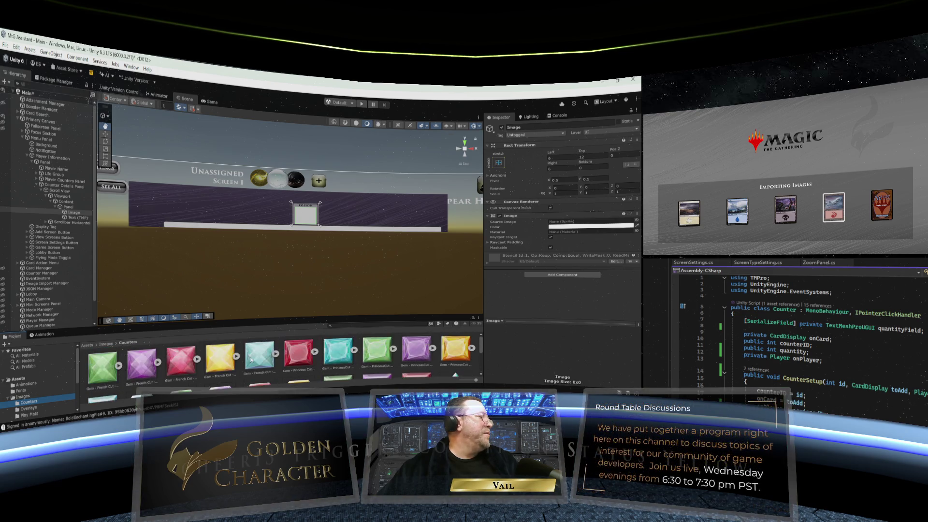
- Assign the green Gem - Square Cut - Wild sprite to the counter image's Source Image
scroll(251, 359, down, 2)
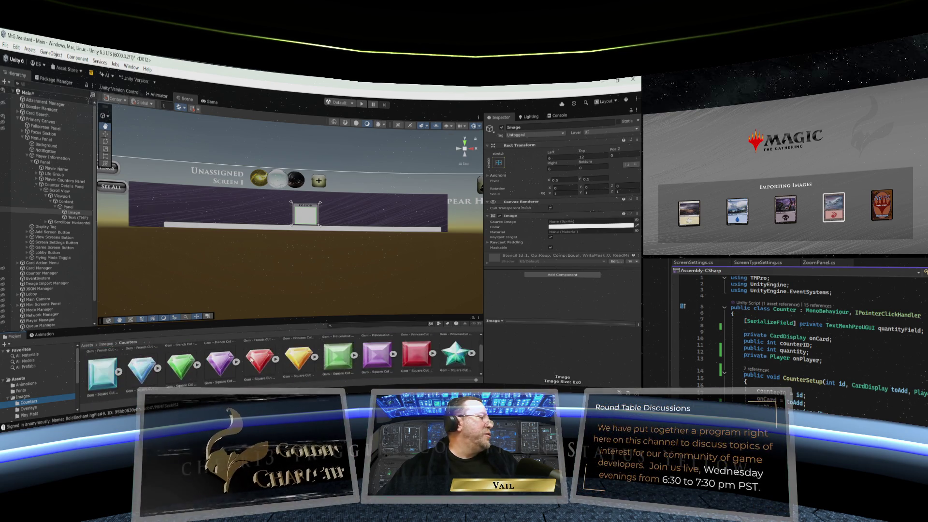
scroll(250, 358, down, 2)
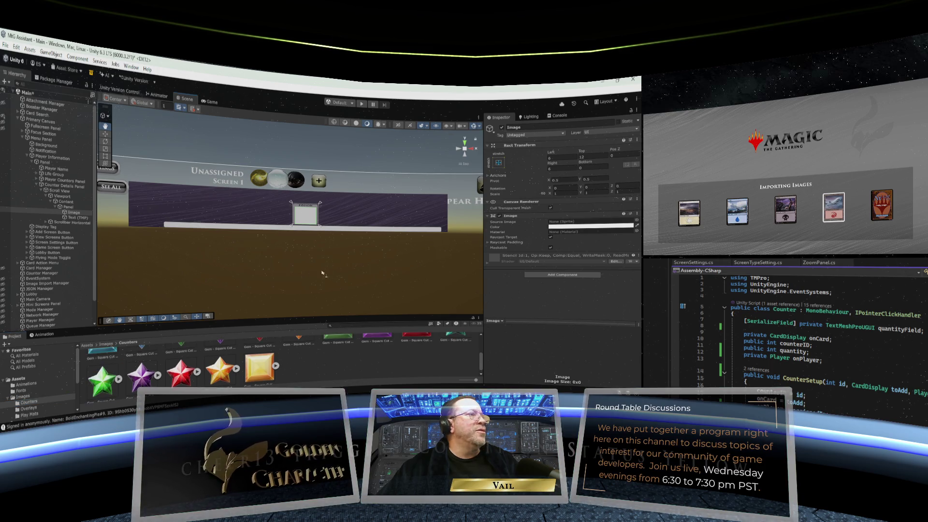
drag(101, 379, 570, 221)
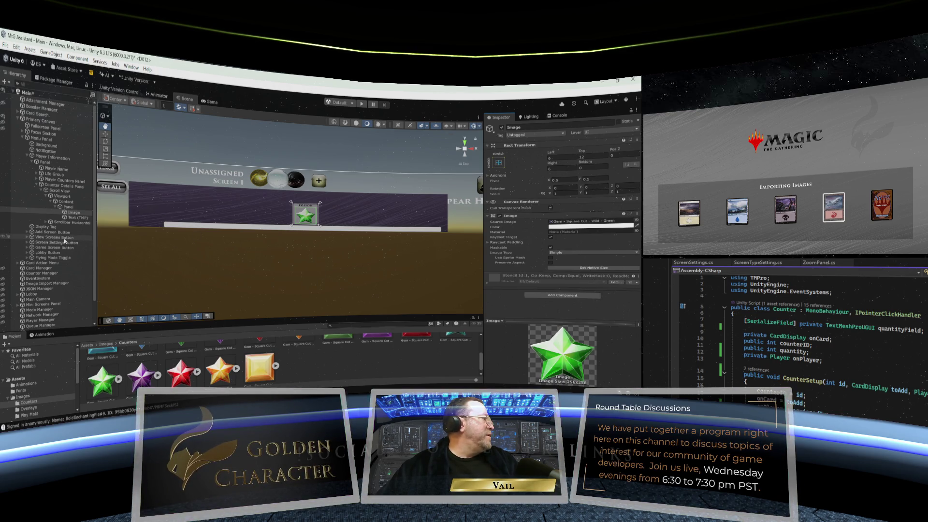
click(68, 207)
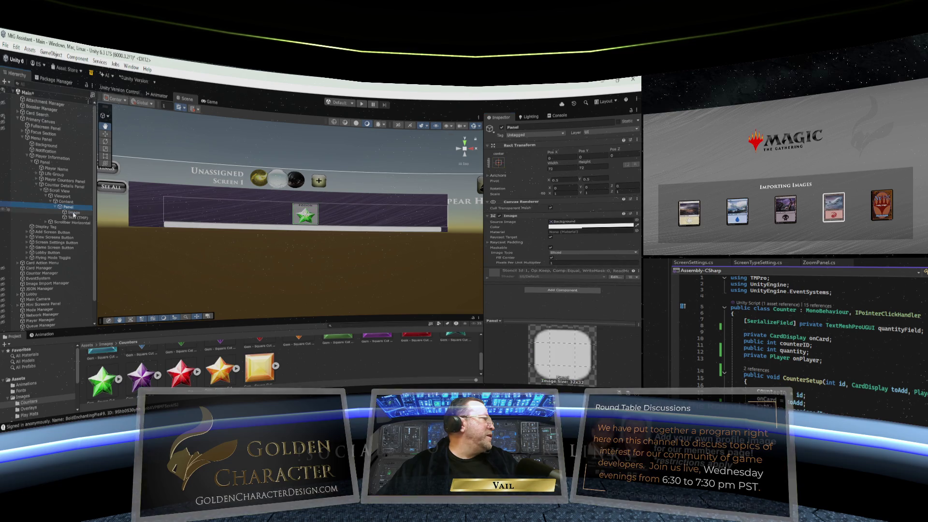
- Drop the counter Panel's Image colour alpha to 0 so its background is invisible
click(590, 226)
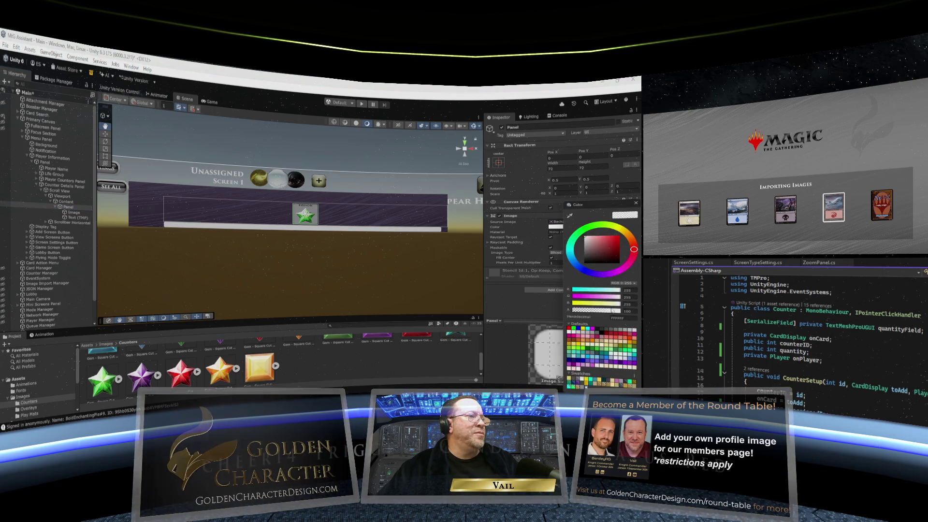
drag(591, 312, 562, 309)
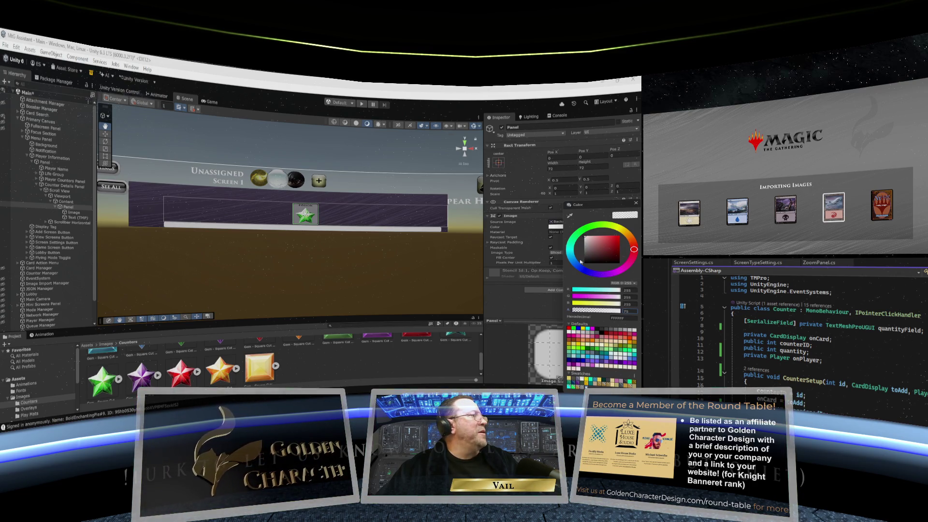
click(636, 203)
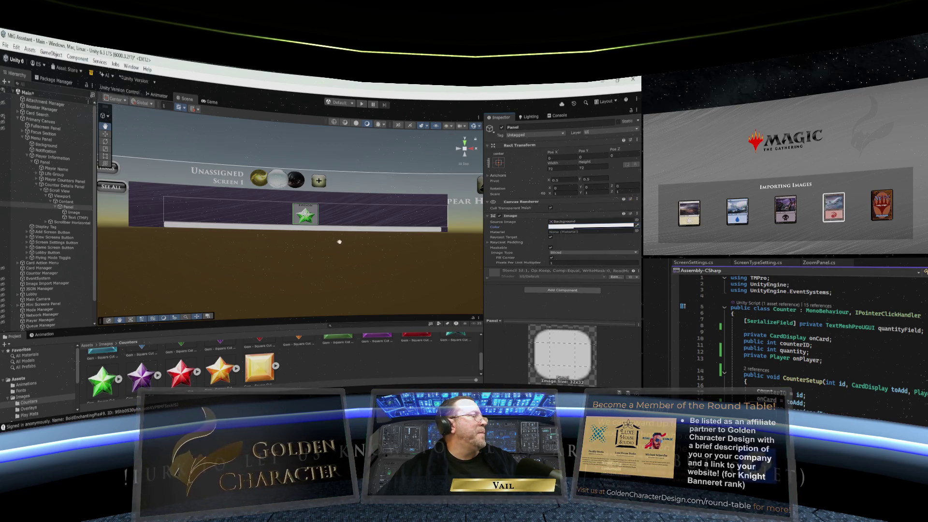
click(46, 226)
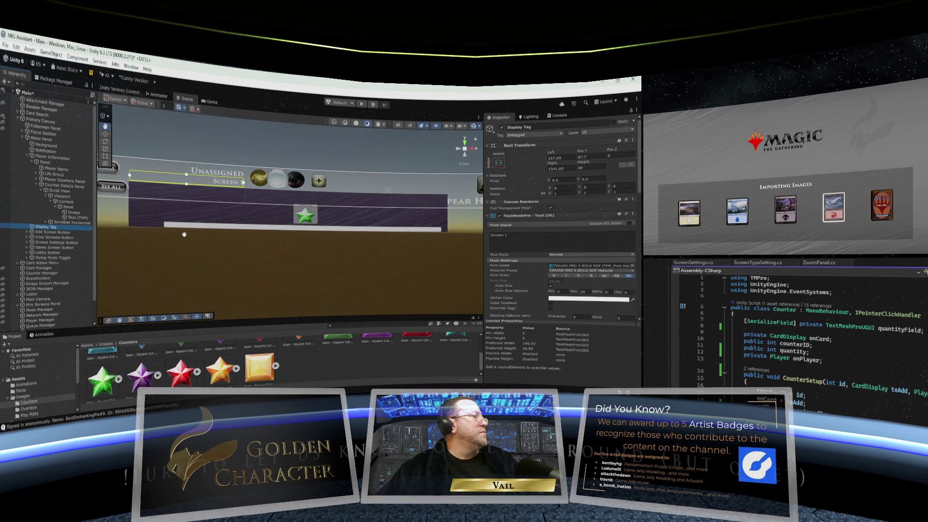
click(65, 238)
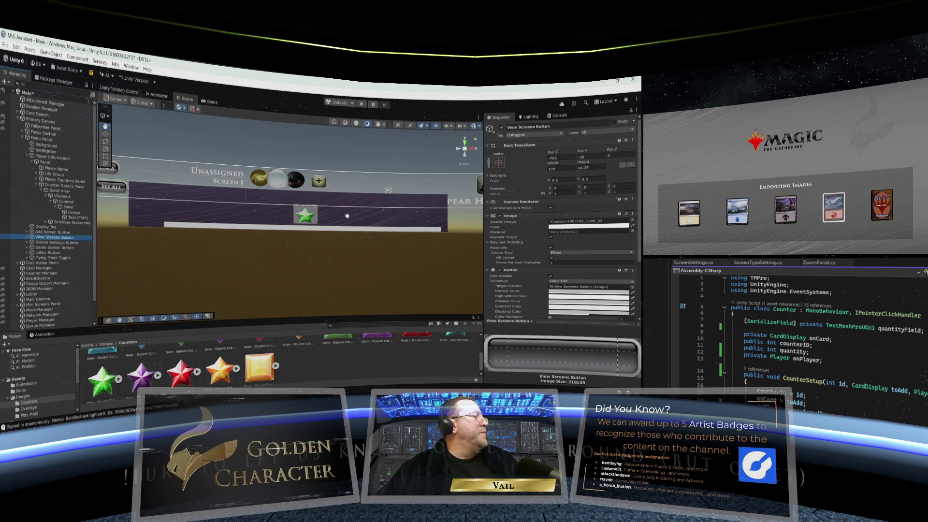
click(73, 202)
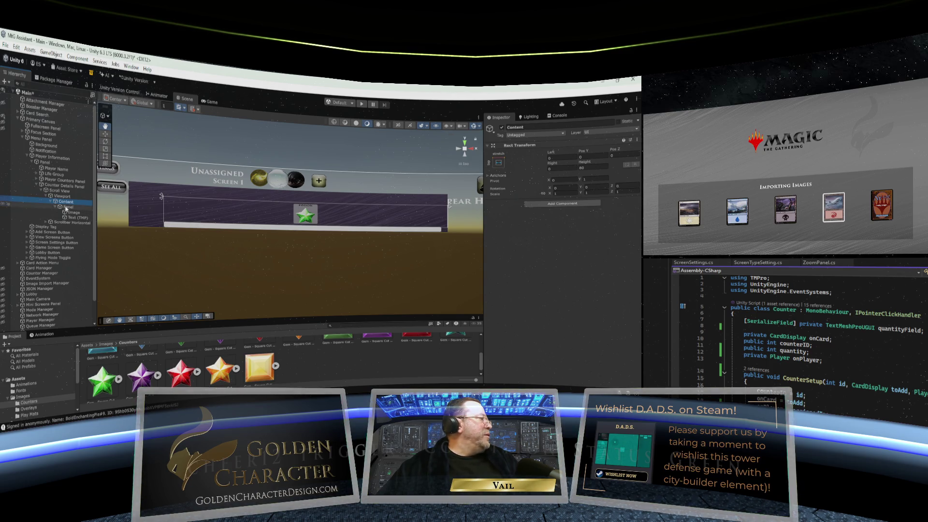
- Rename the counter's Panel object in the Hierarchy to 'Counter Option'
click(69, 208)
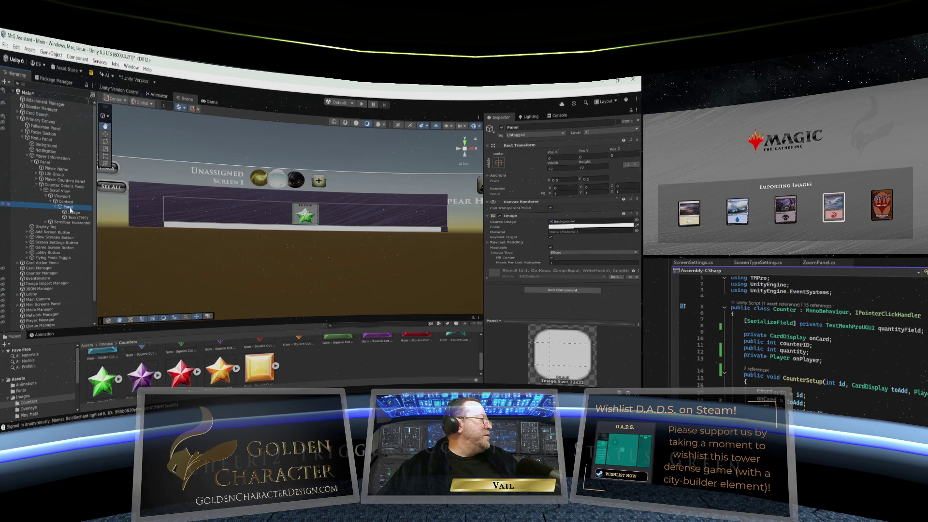
right_click(70, 210)
click(89, 176)
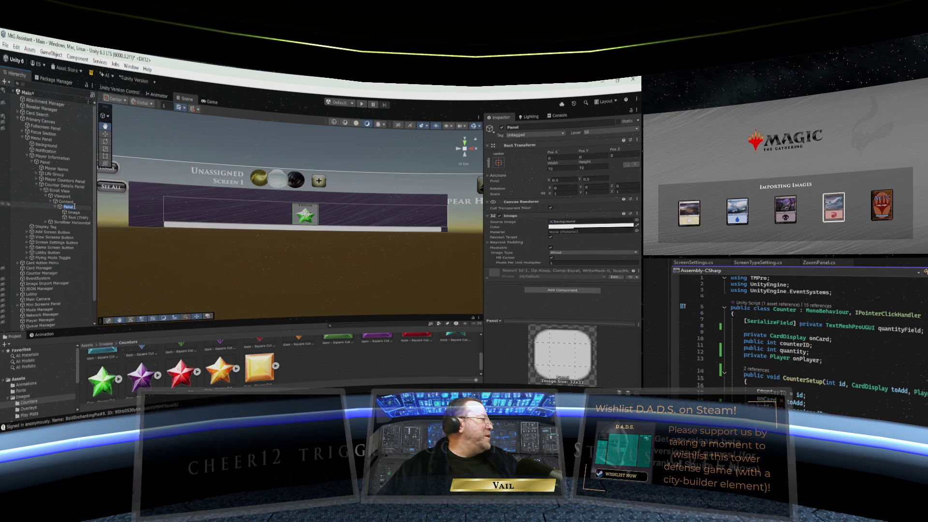
drag(76, 206, 61, 207)
text(Counter Option)
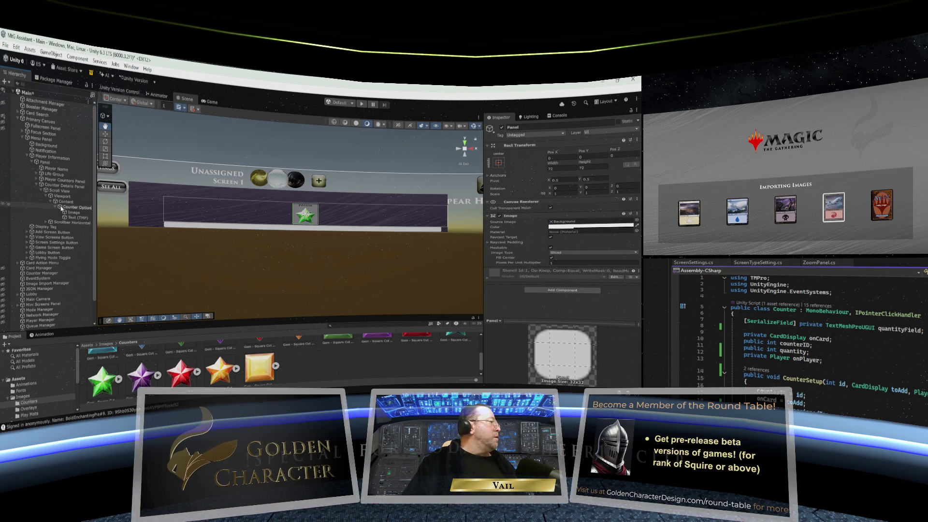
key(Return)
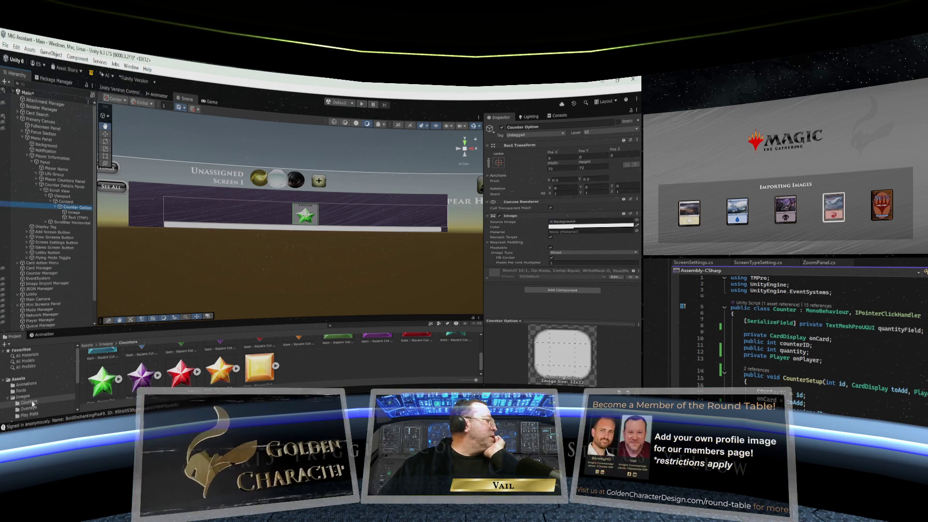
- Drag Counter Option into the Prefab folder as a prefab and open it in Prefab Mode
scroll(34, 392, down, 3)
click(22, 373)
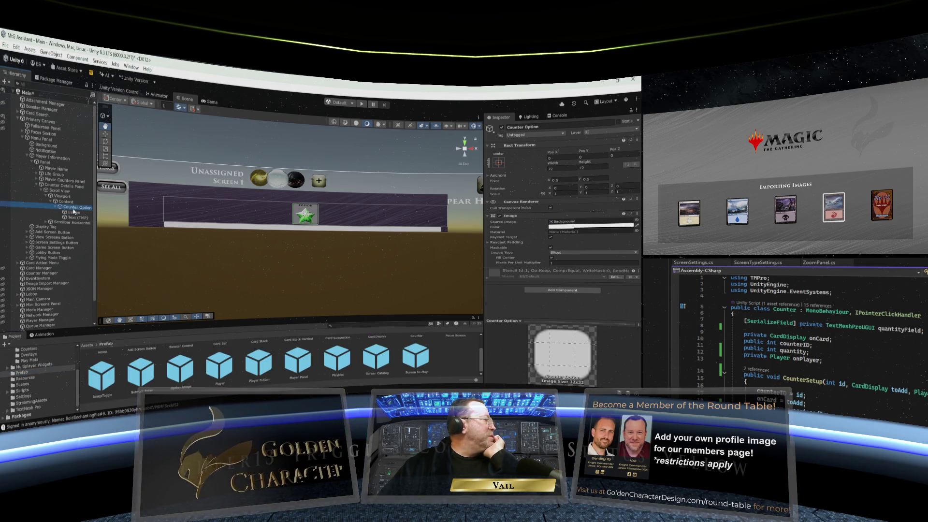
scroll(437, 361, down, 2)
drag(445, 363, 445, 364)
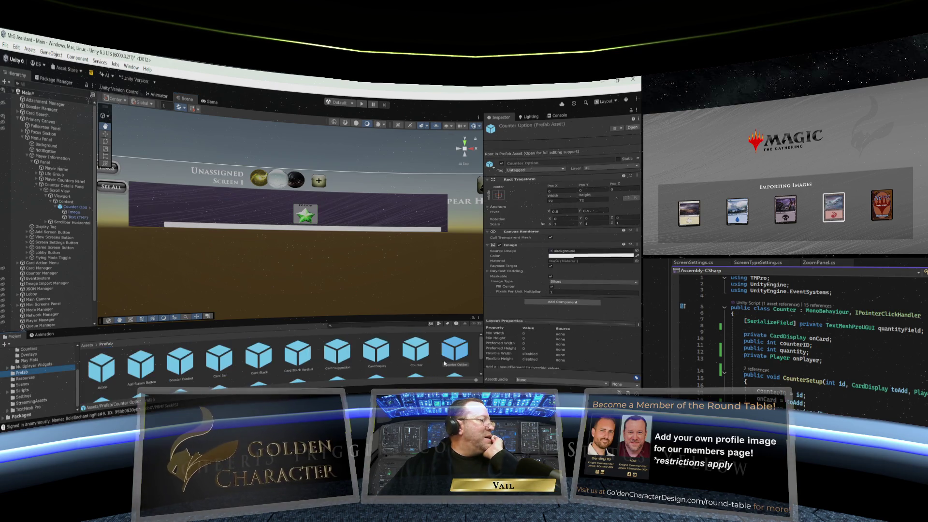
click(455, 348)
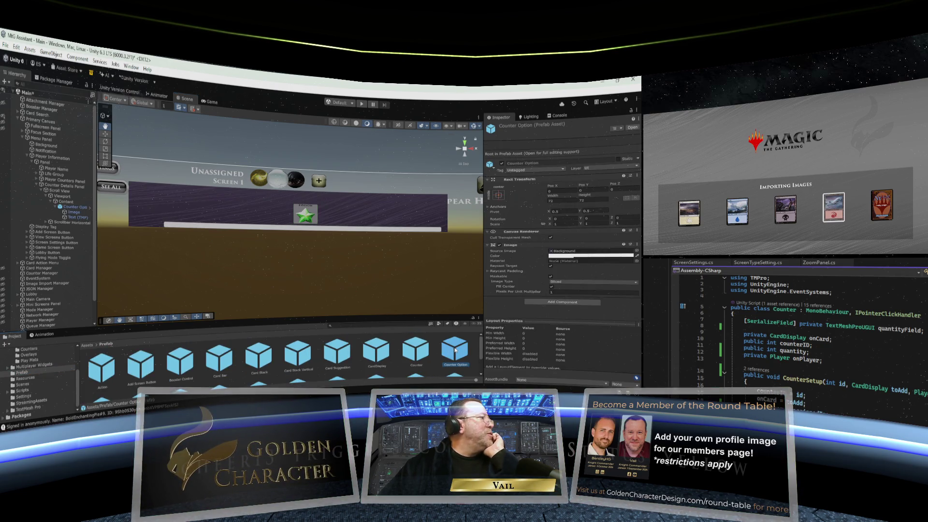
double_click(455, 349)
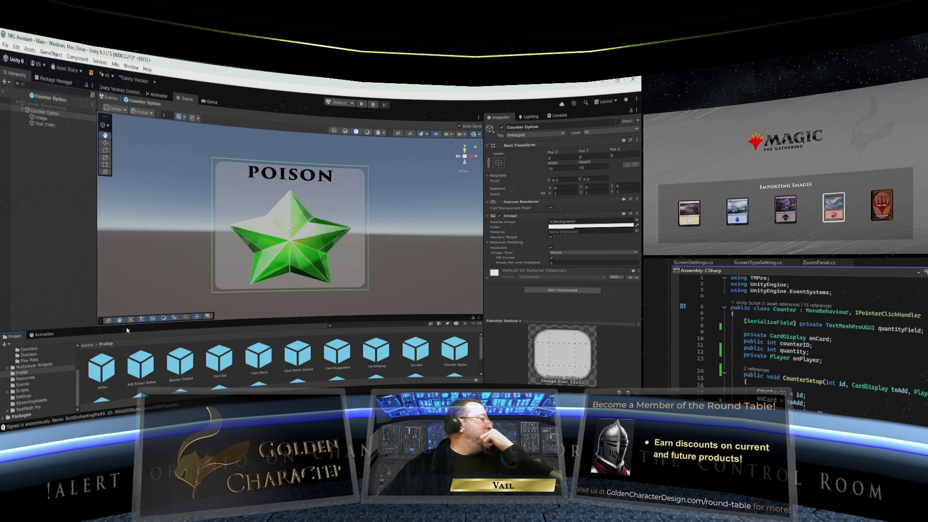
- Make the Project panel taller and display the Assets/Scripts folder contents
mouse_move(126, 324)
mouse_down()
mouse_move(127, 290)
mouse_move(126, 307)
mouse_up()
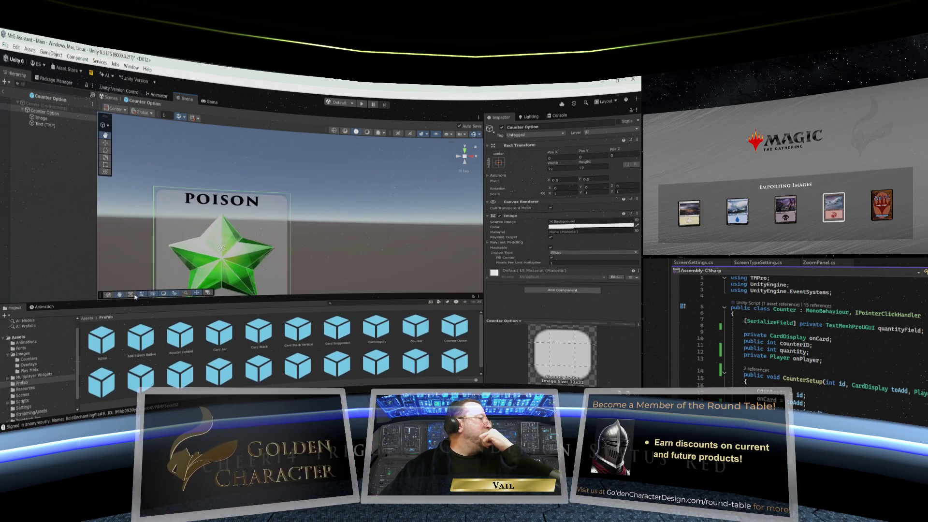
scroll(237, 241, down, 2)
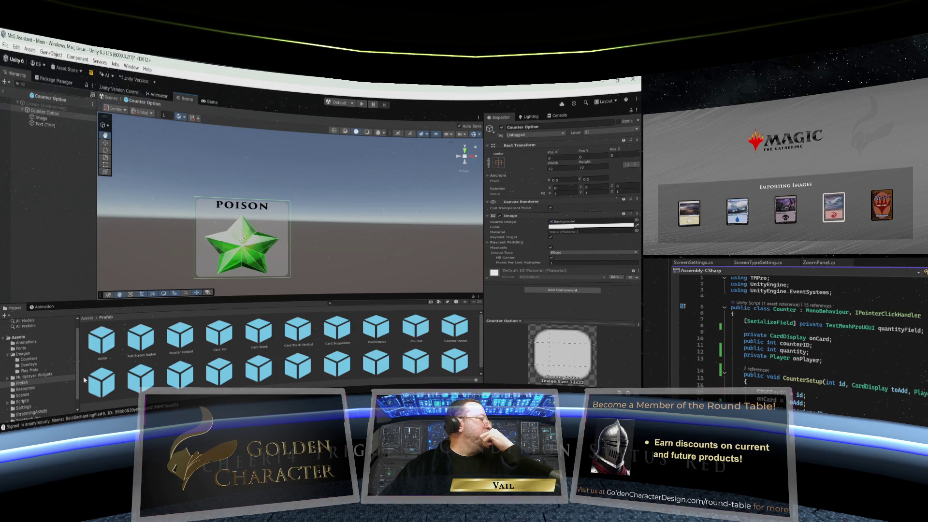
scroll(72, 368, down, 2)
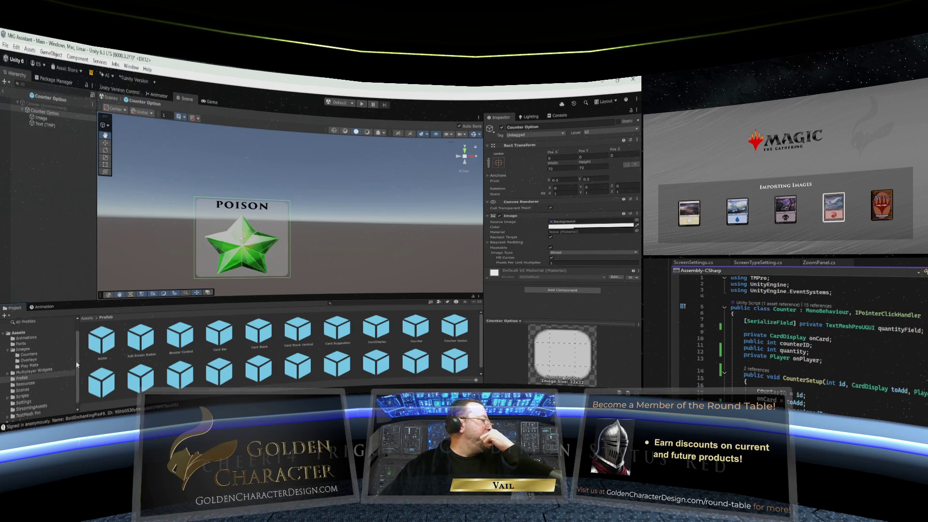
click(21, 392)
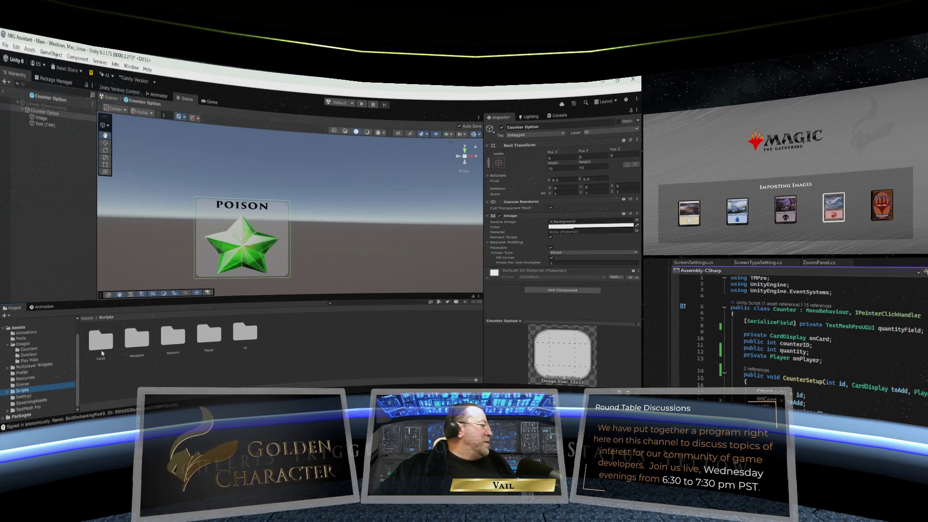
- Create a MonoBehaviour script named CounterOption in the Scripts/UI/Menu Panel folder
double_click(254, 336)
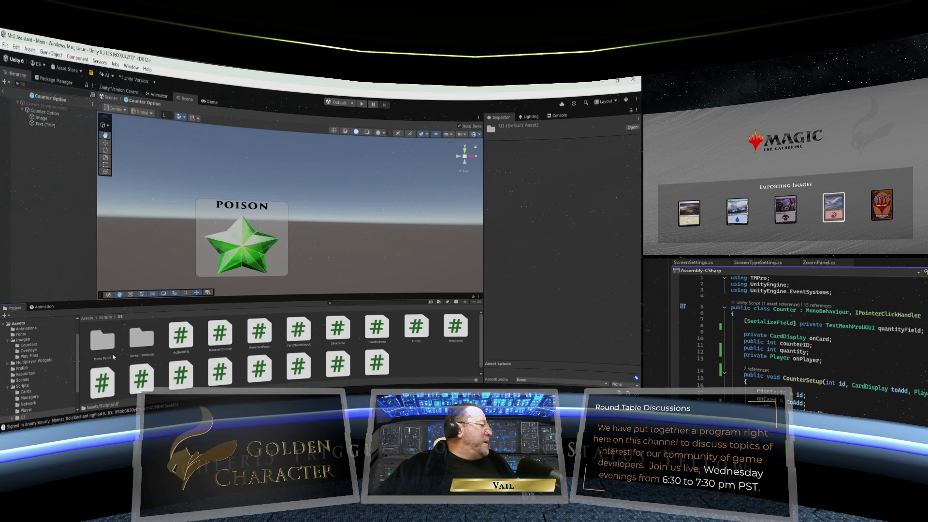
scroll(121, 354, down, 1)
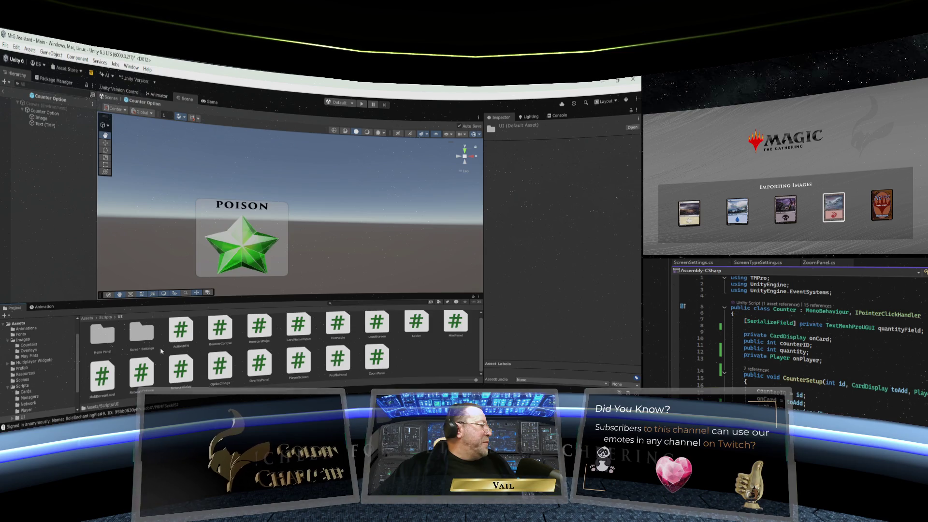
click(103, 339)
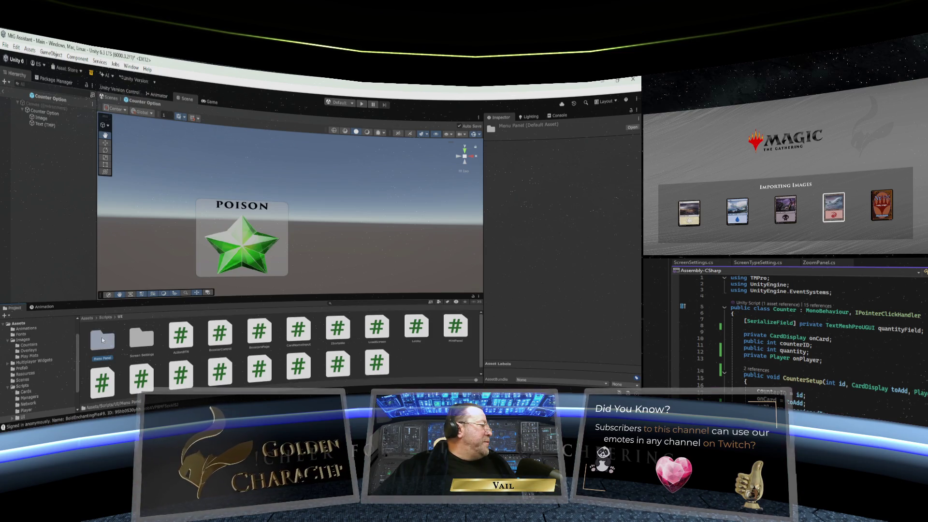
double_click(102, 342)
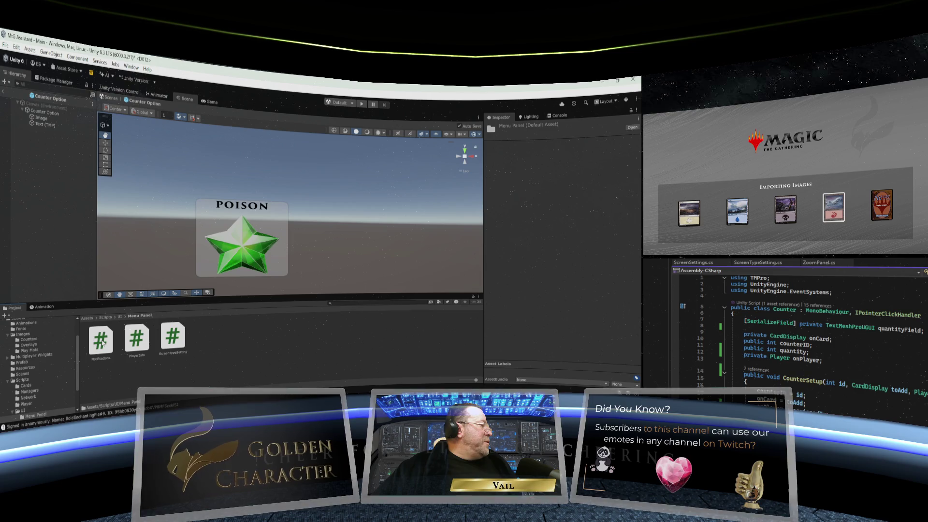
right_click(225, 342)
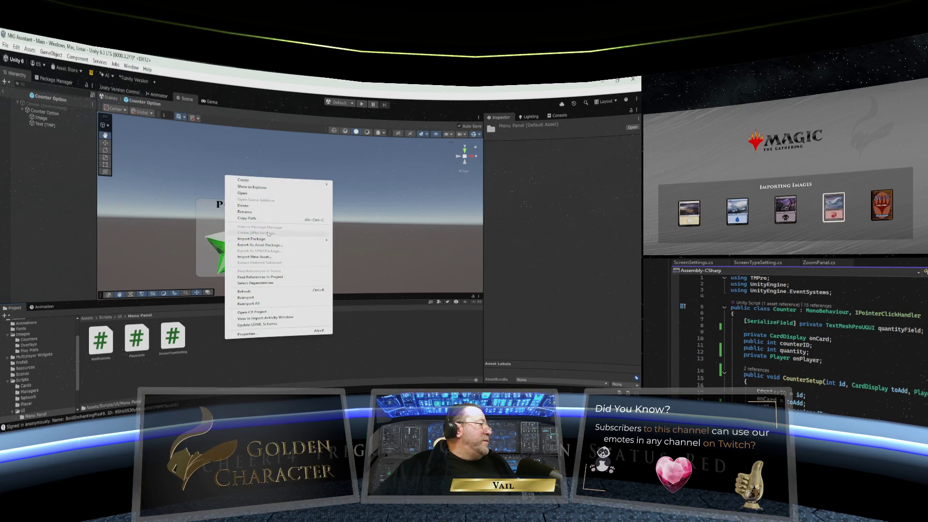
mouse_move(264, 182)
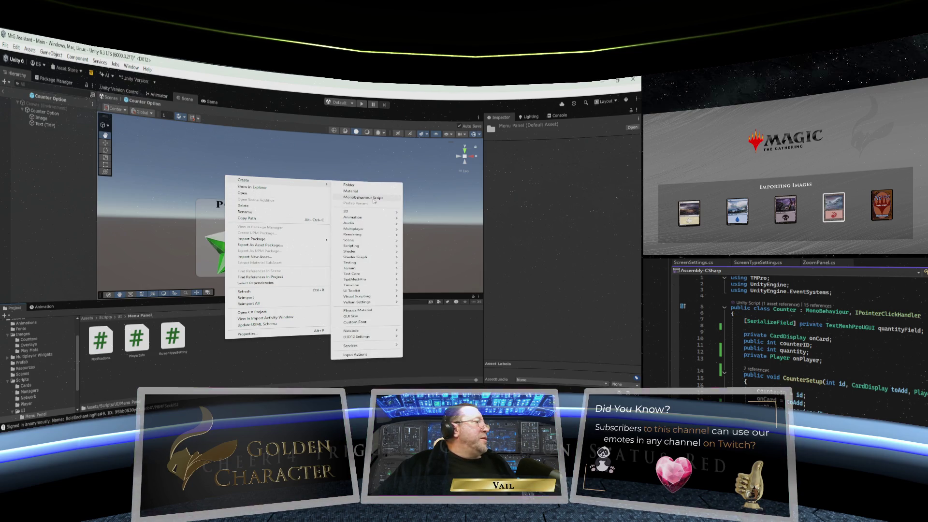
click(357, 217)
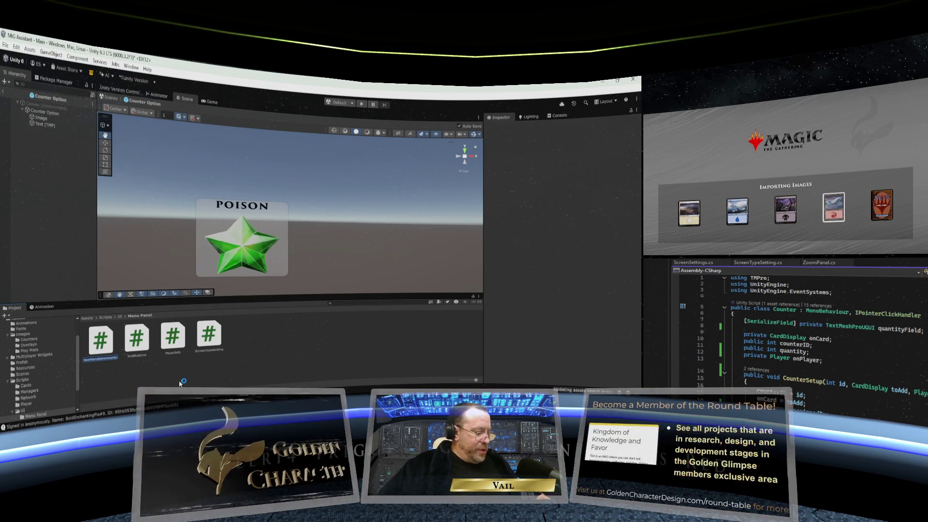
text(Counter)
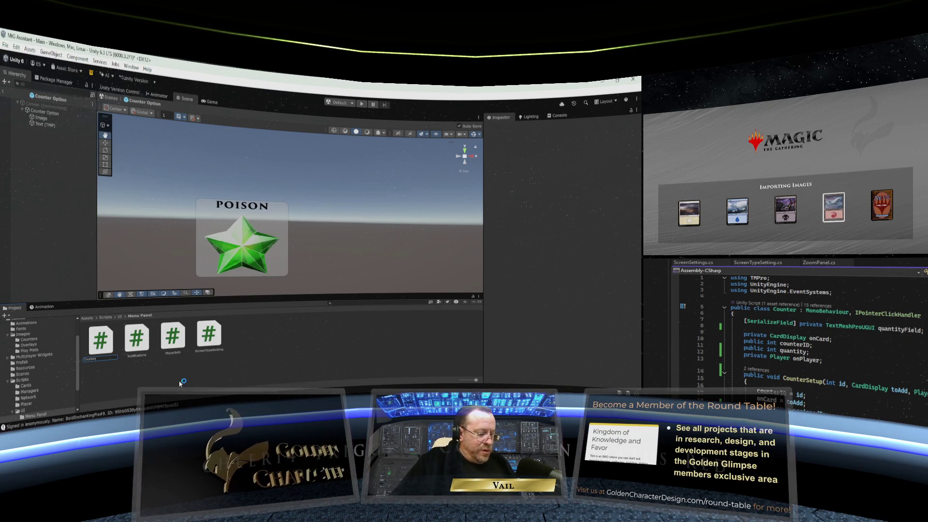
text(Option)
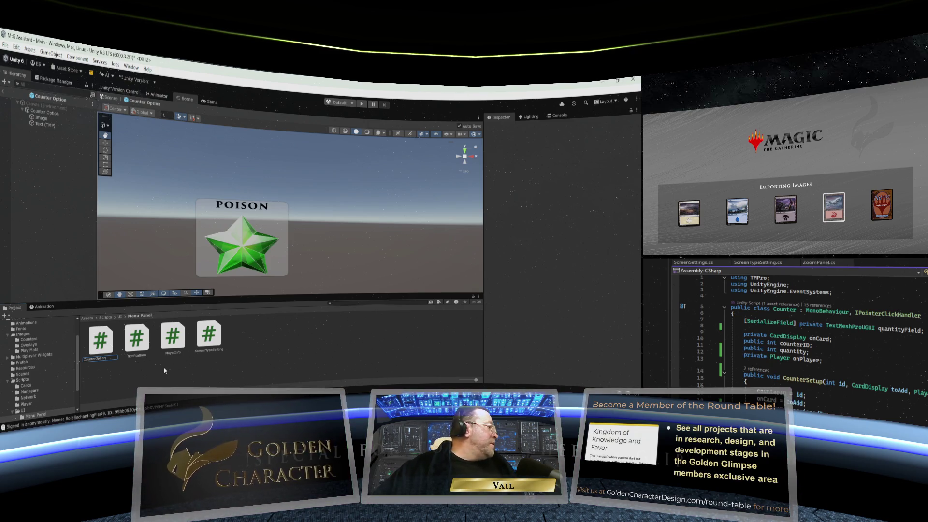
- Confirm the CounterOption name, attach it to the Counter Option prefab, and select the script asset
click(107, 344)
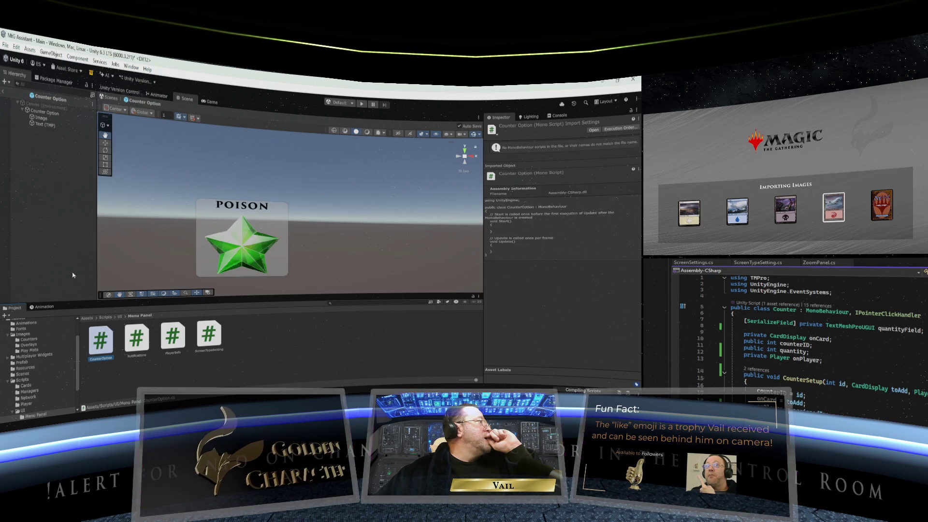
click(57, 114)
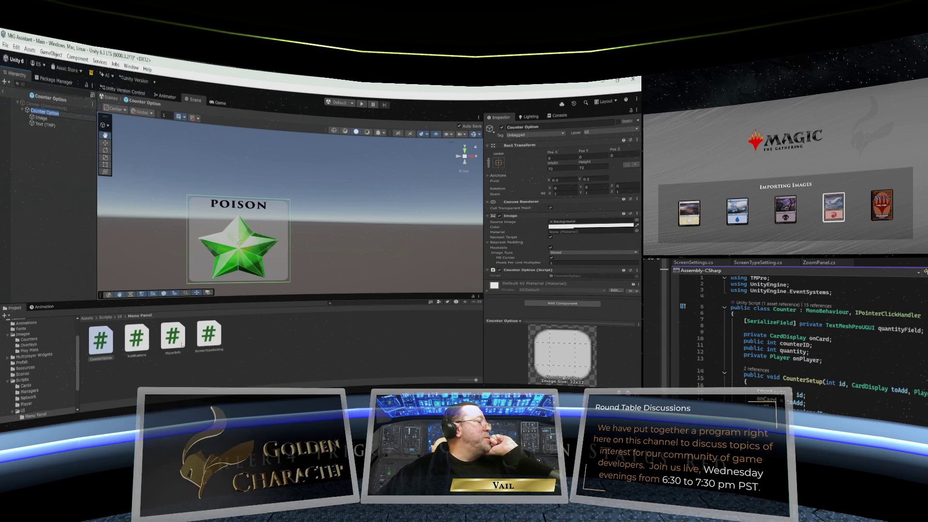
click(102, 343)
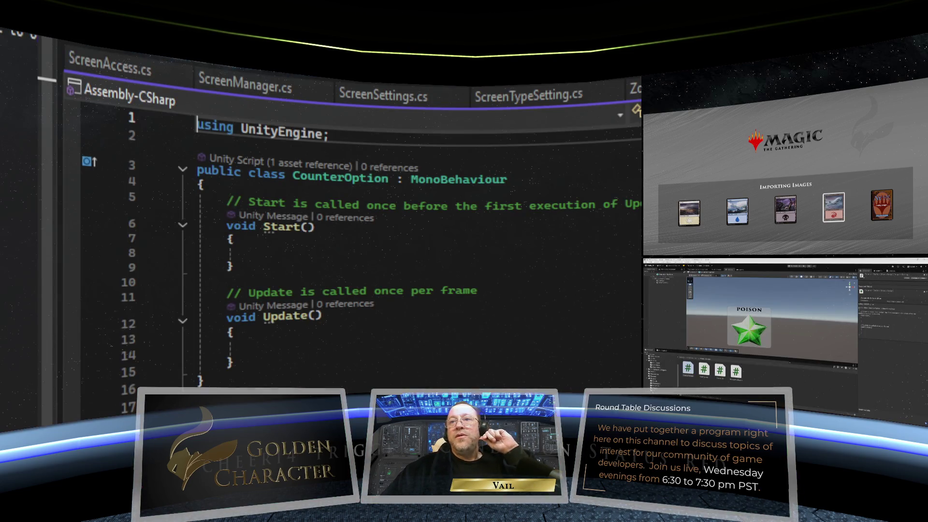
- Delete the Start and Update methods and declare a public string label field
click(204, 399)
key(BackSpace)
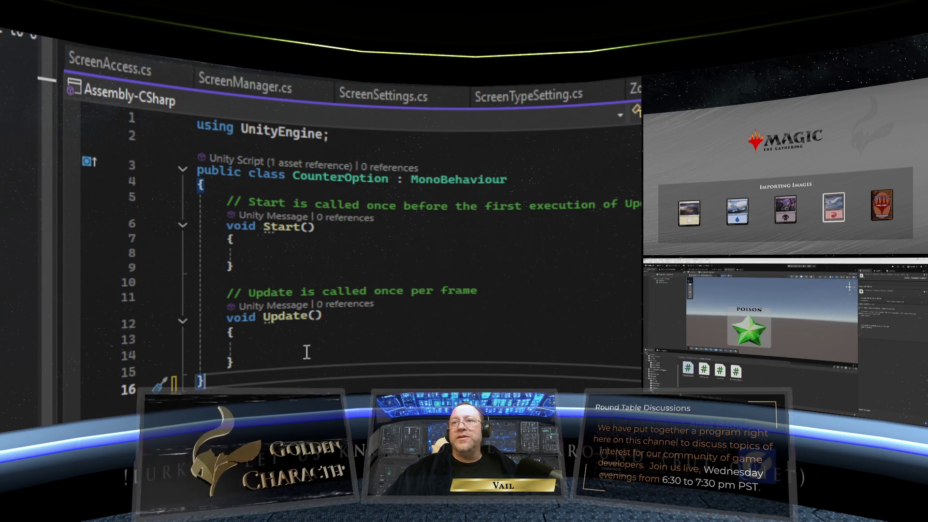
drag(256, 356, 195, 198)
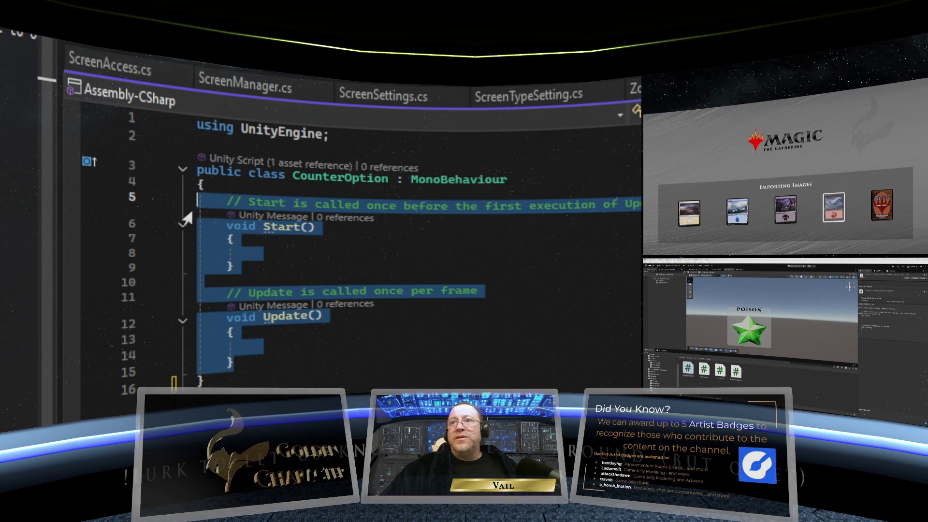
key(Delete)
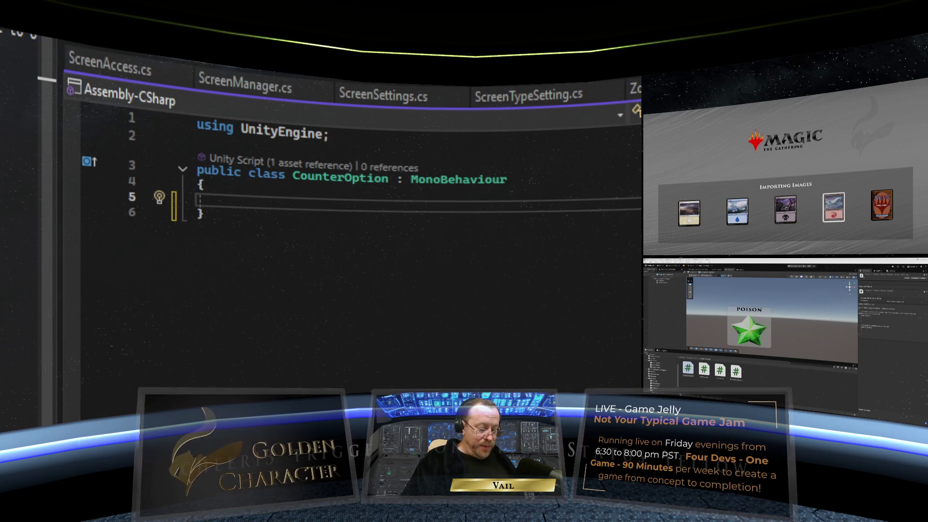
text(public)
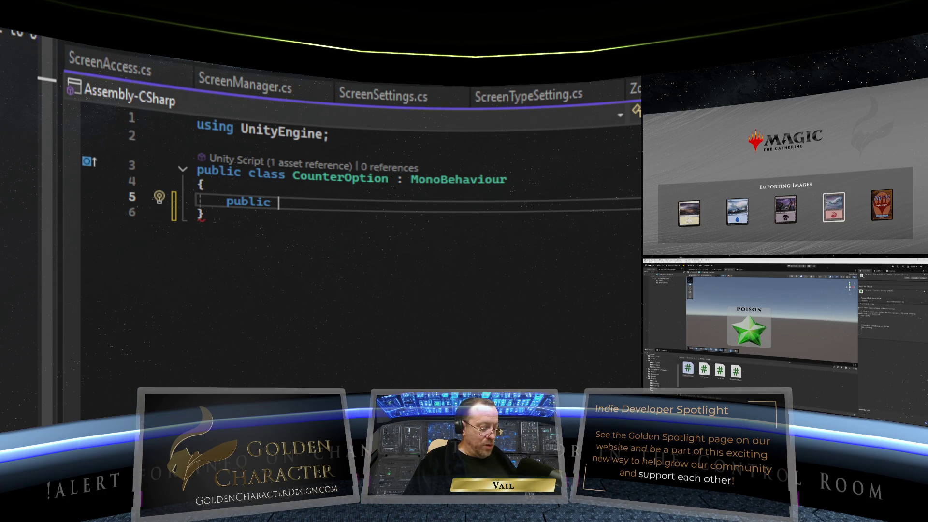
text(string)
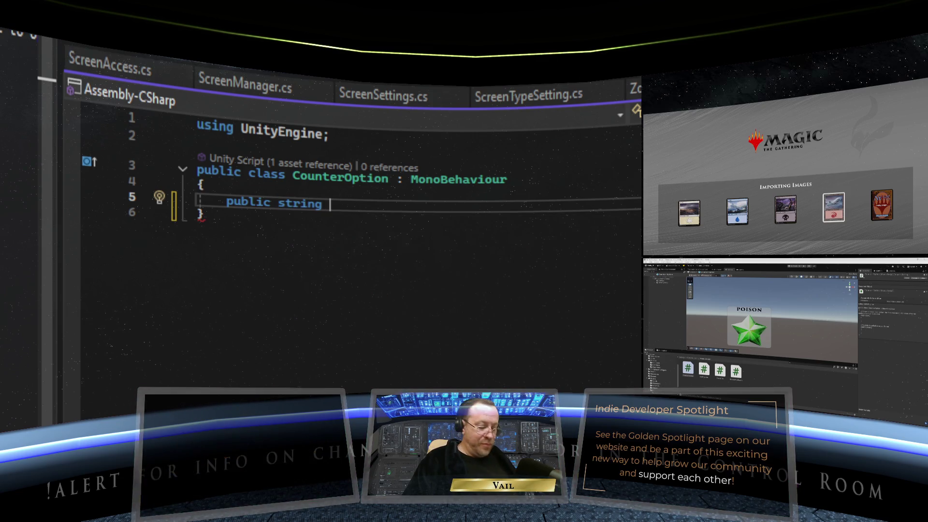
text( label)
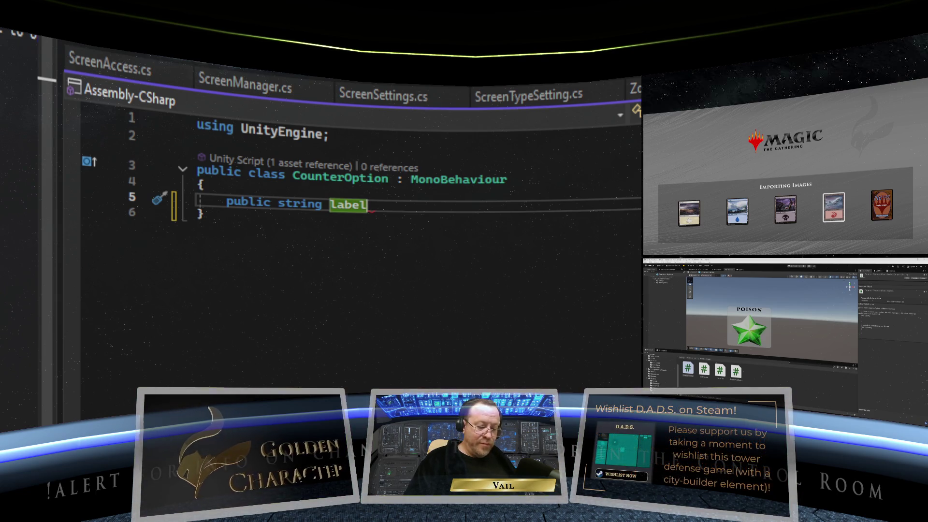
text(;)
key(Return)
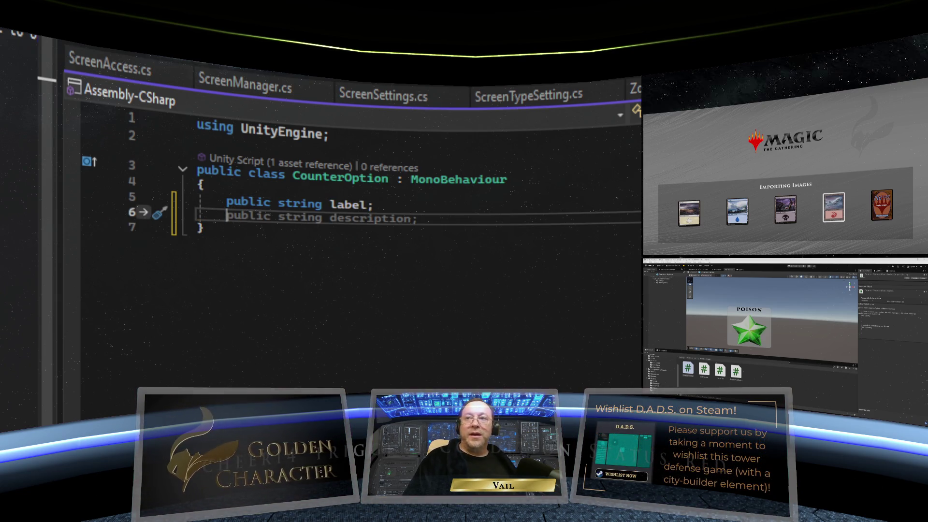
text(public )
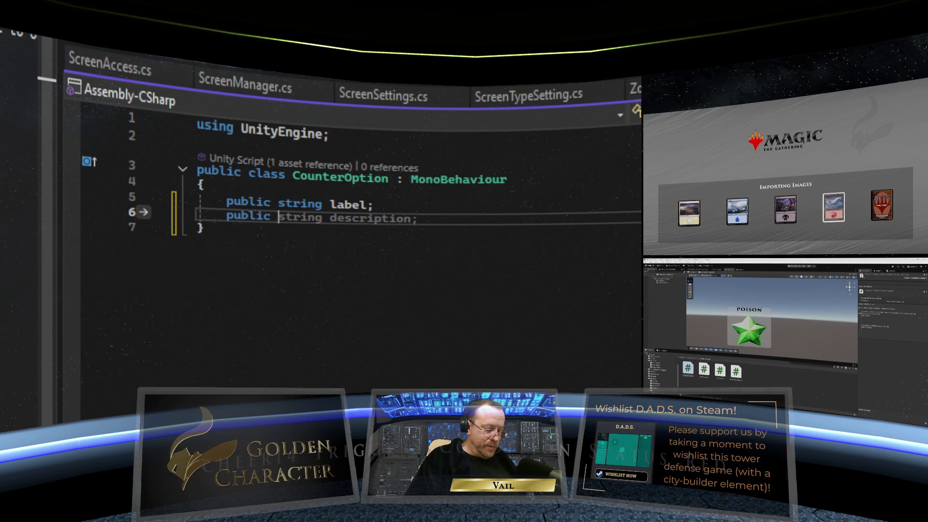
text(string)
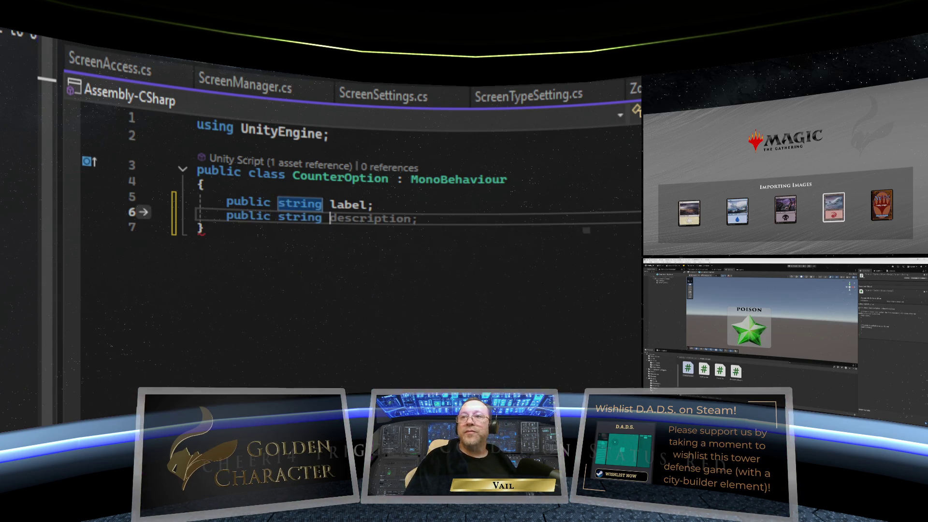
key(BackSpace)
key(BackSpace)
key(BackSpace)
key(BackSpace)
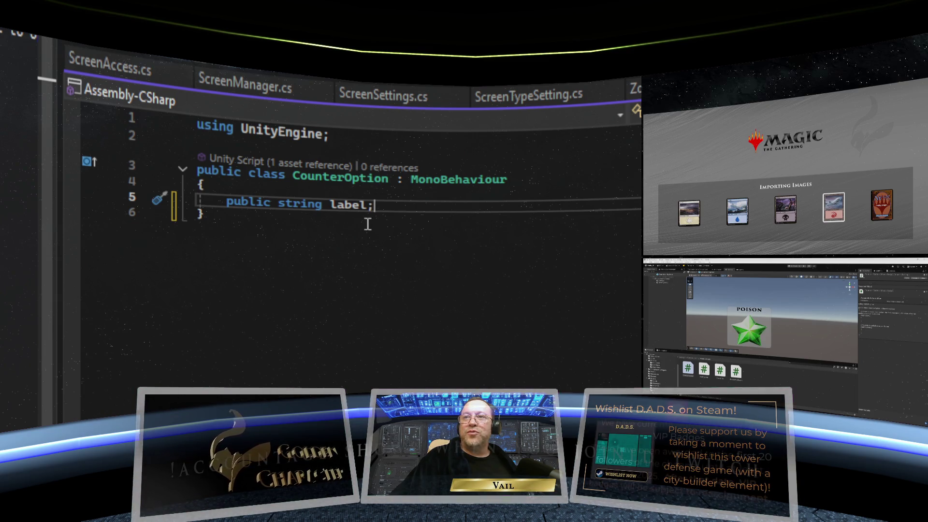
- Add a public Sprite image field above label, with blank lines above both fields
click(284, 188)
key(Return)
text(public Sp)
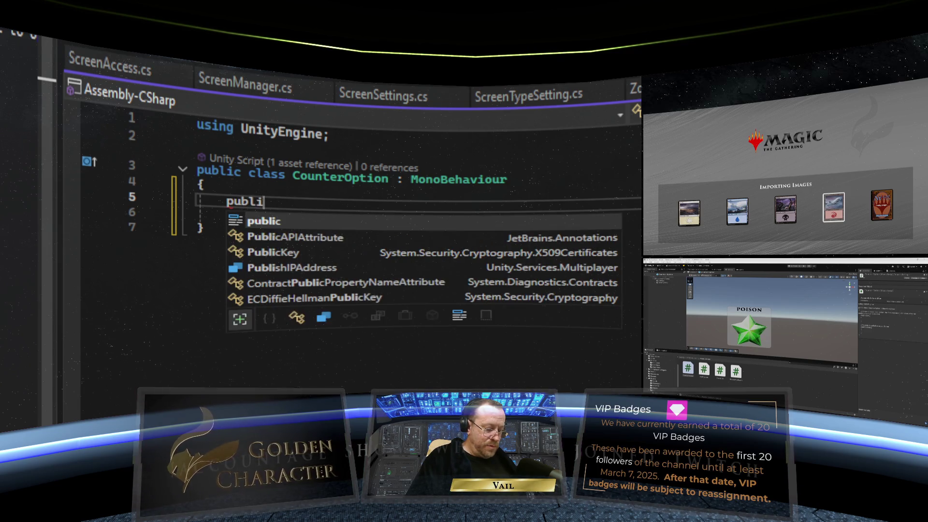
text(rite )
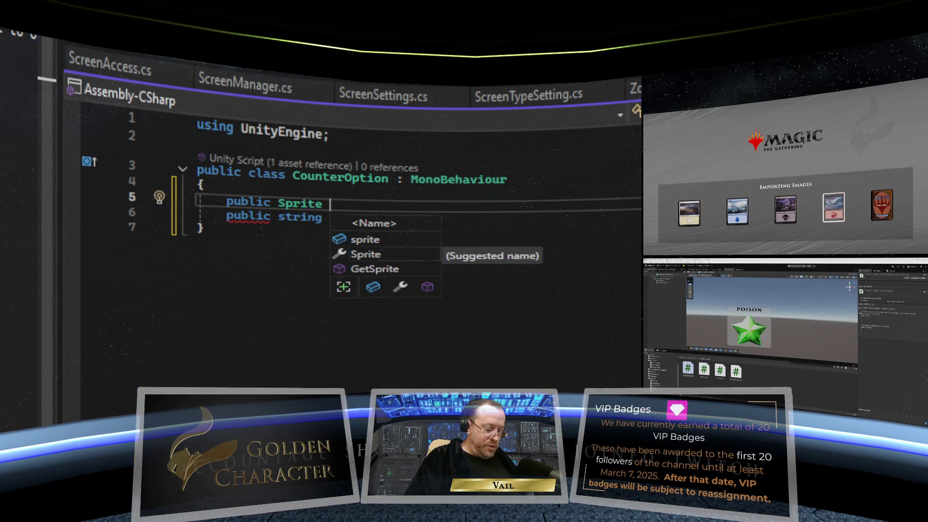
text(image)
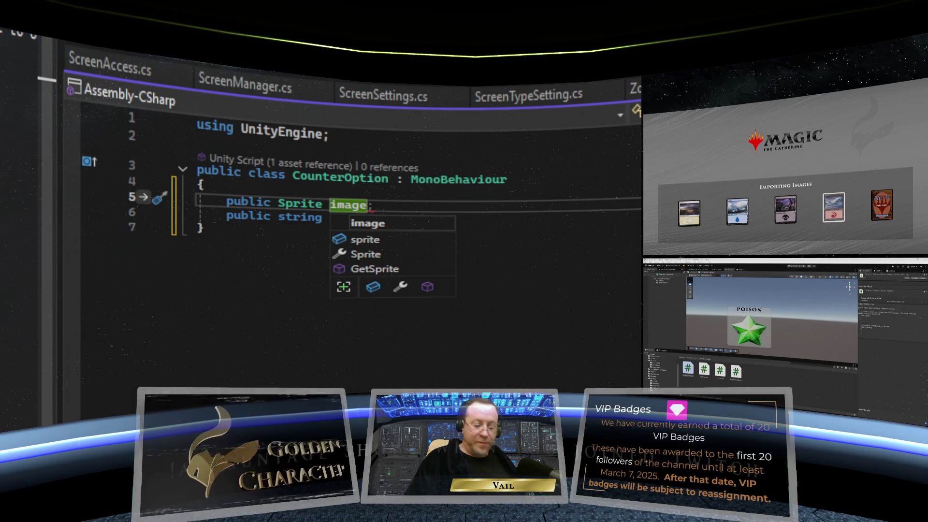
key(Escape)
text(;)
text(label;)
click(390, 221)
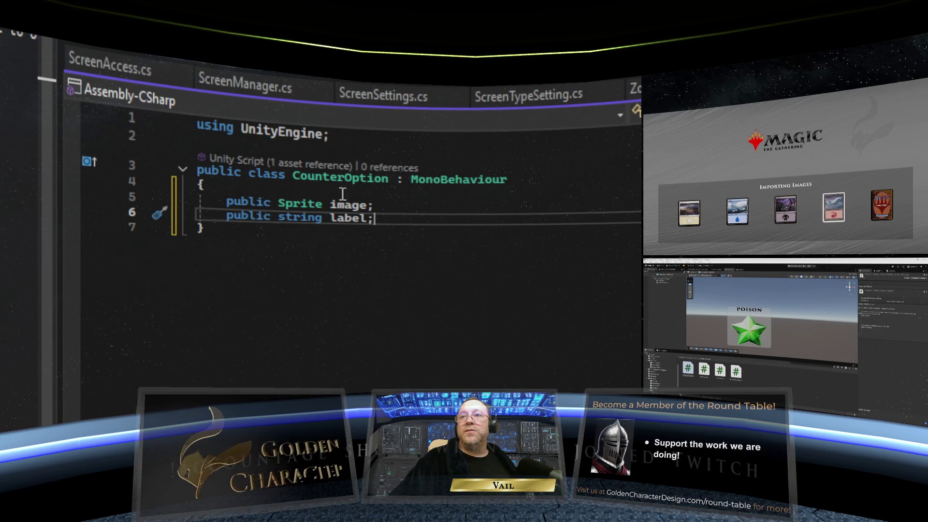
click(305, 185)
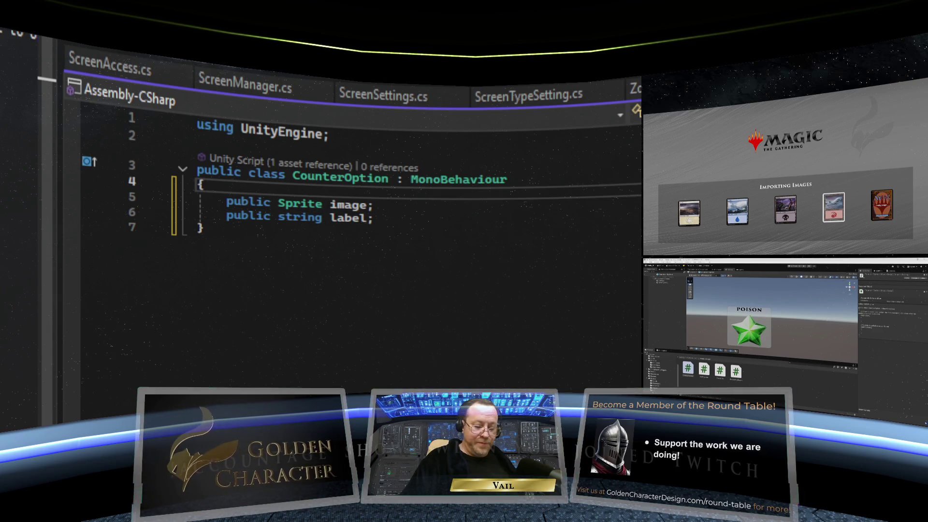
key(Return)
key(Return)
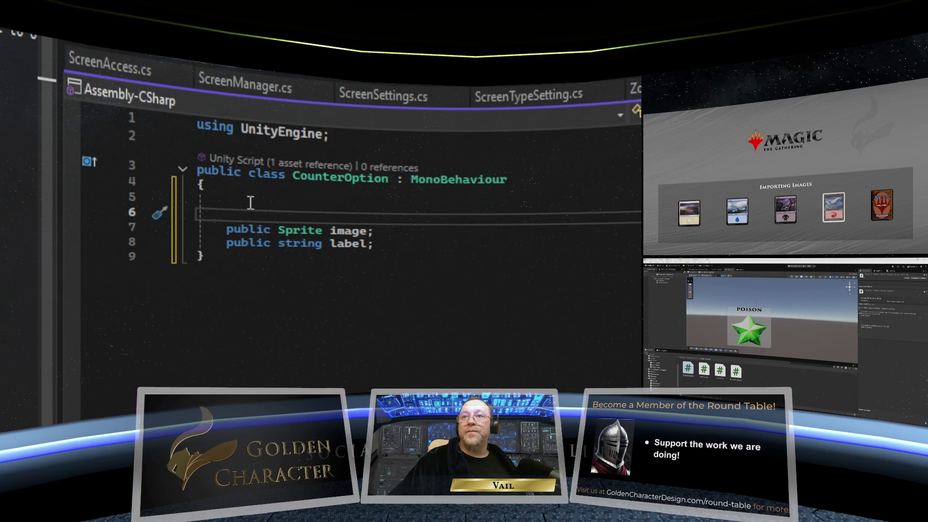
- Start a '[SerializeField] private' declaration on the first blank line of the CounterOption class
click(250, 203)
text([)
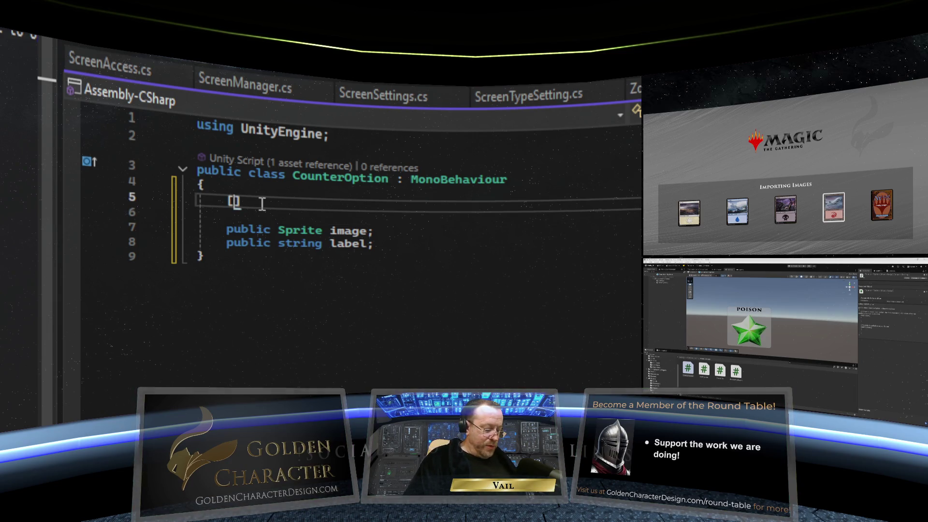
text(Serializa)
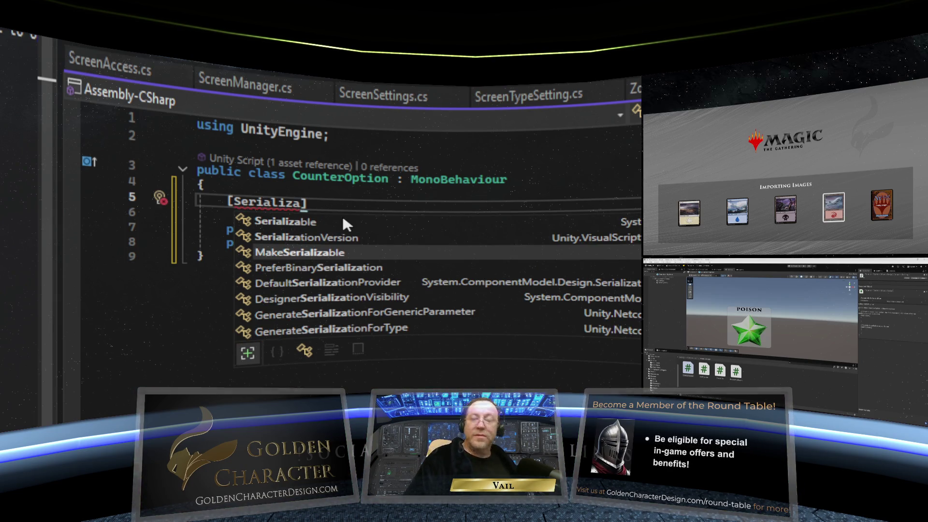
key(BackSpace)
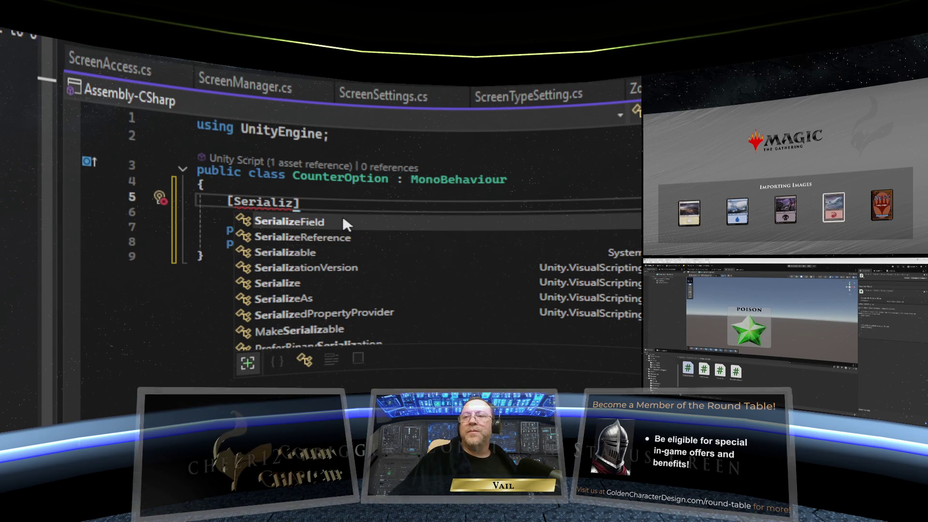
key(Tab)
key(End)
text(p)
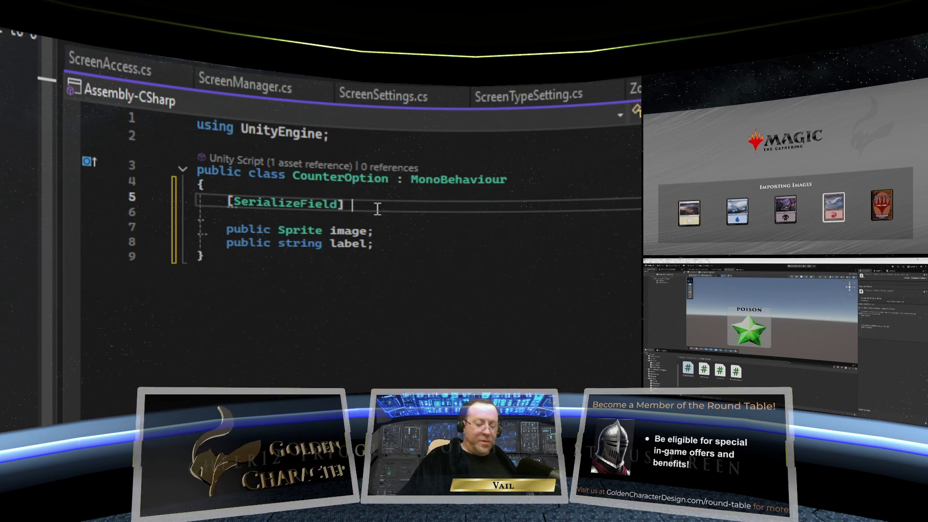
text(rivate)
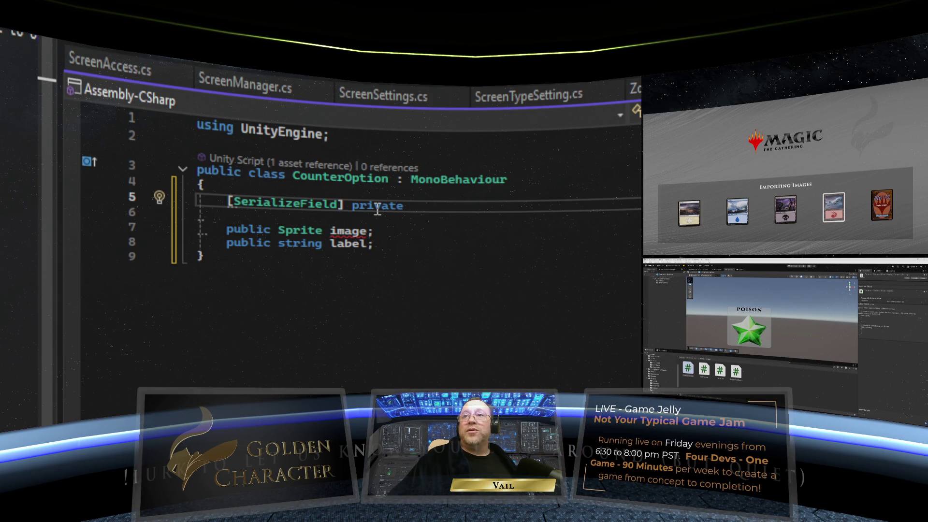
click(197, 127)
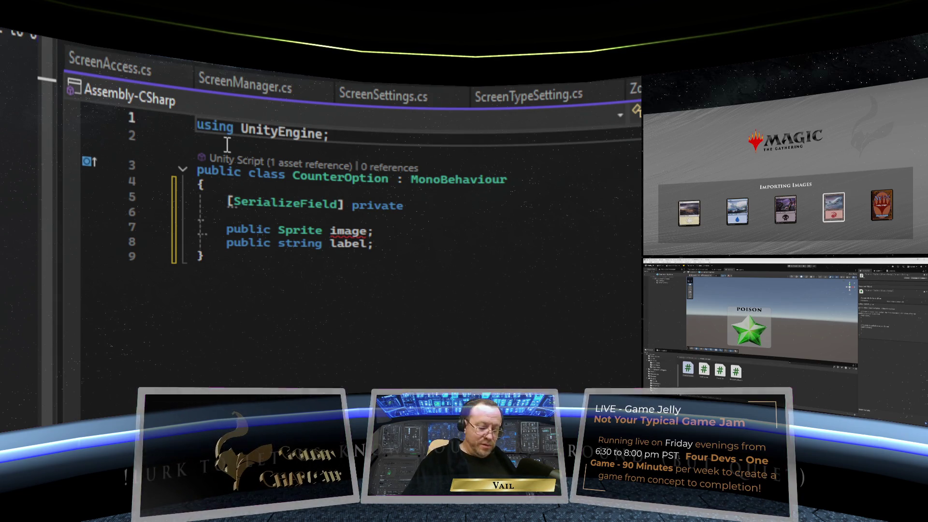
- Add 'using UnityEngine.UI;' on a new line below 'using UnityEngine;'
click(354, 133)
key(Return)
text(using Unity)
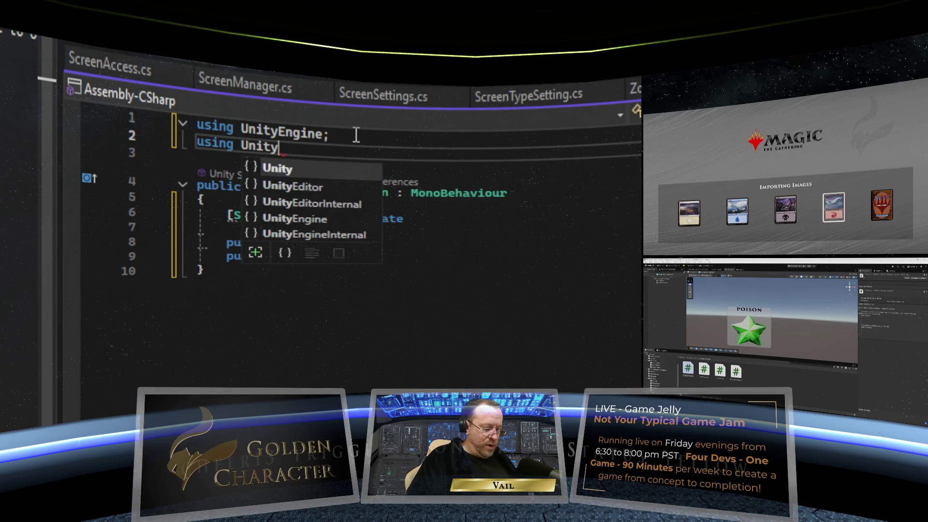
text(Engine.UI)
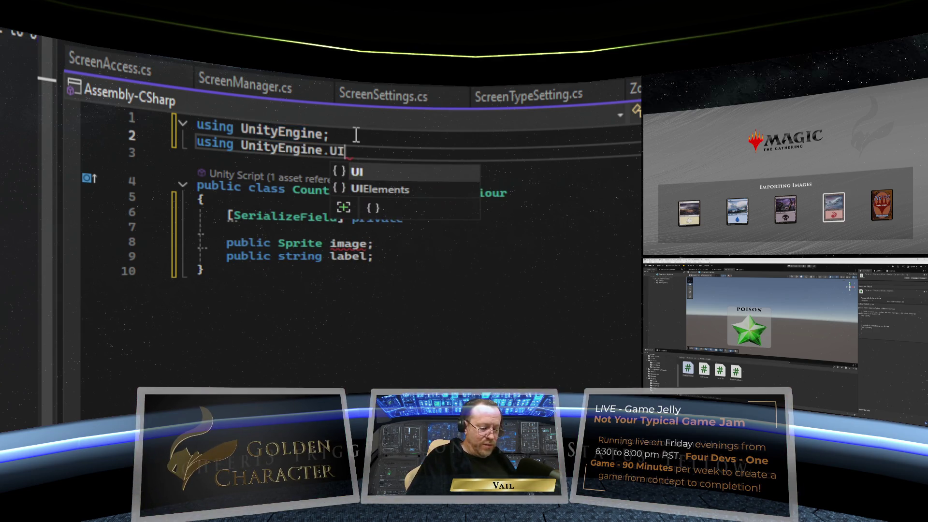
key(Escape)
text(;)
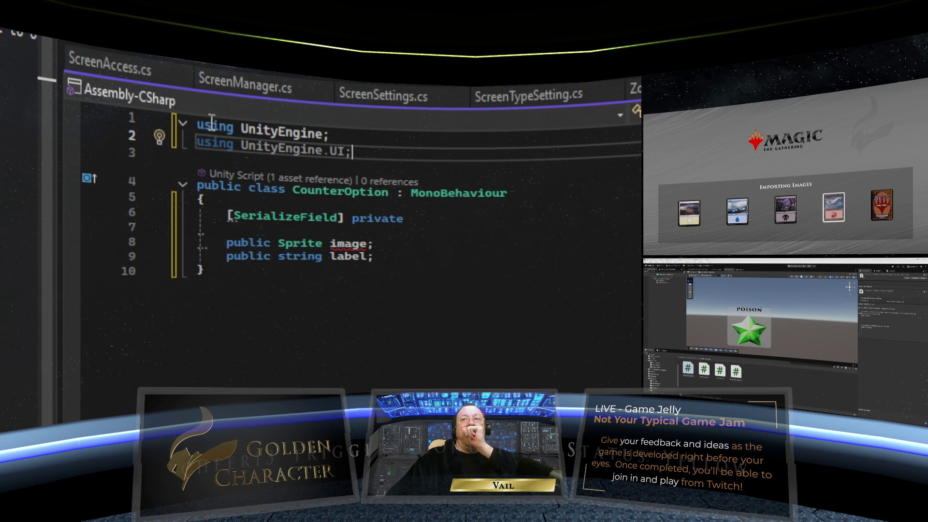
- Insert 'using TMPro;' as the first line of the CounterOption script
click(198, 124)
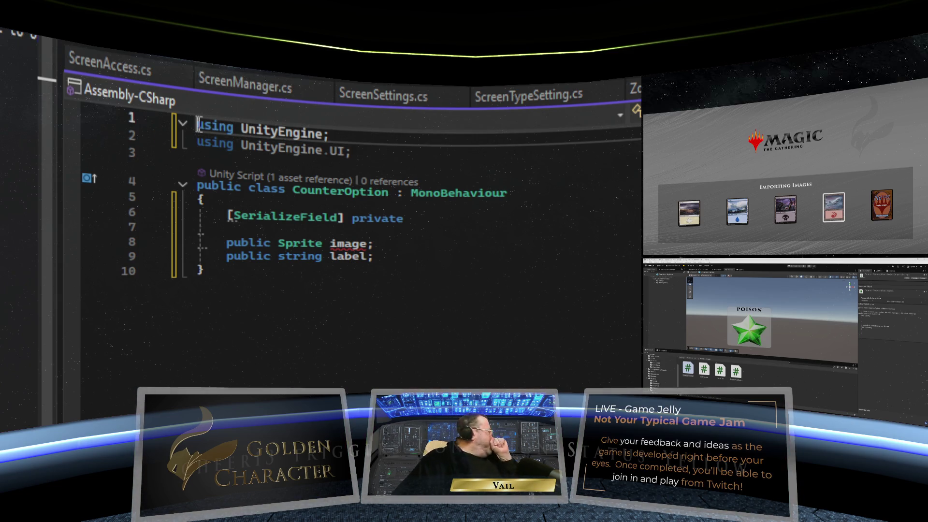
key(Return)
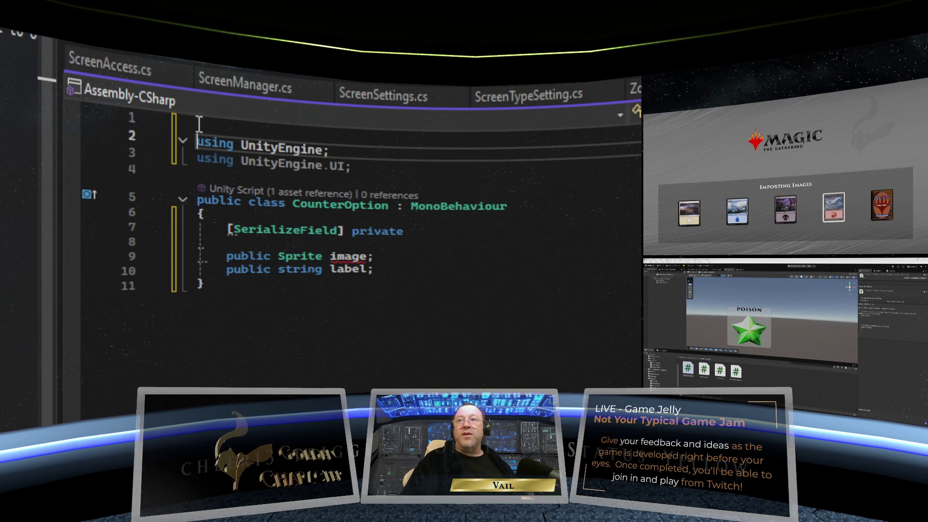
click(199, 125)
text(using TMP)
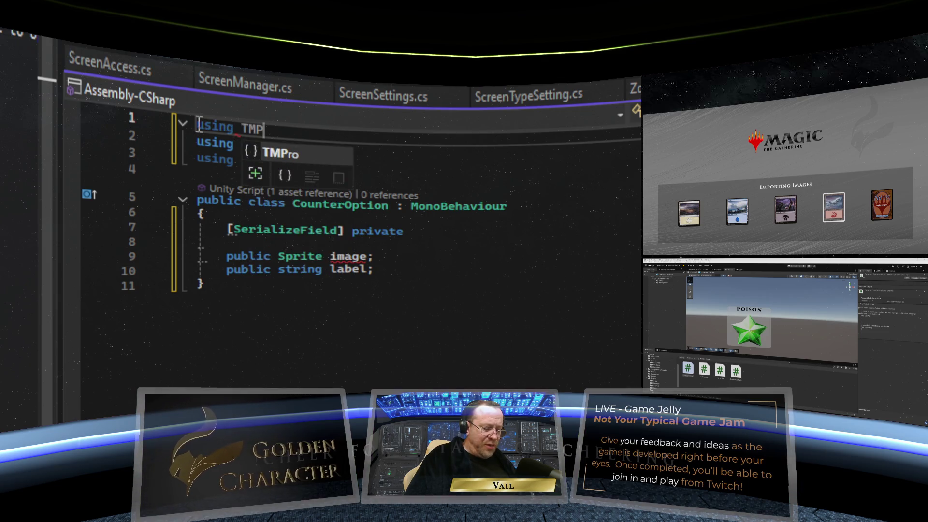
text(ro)
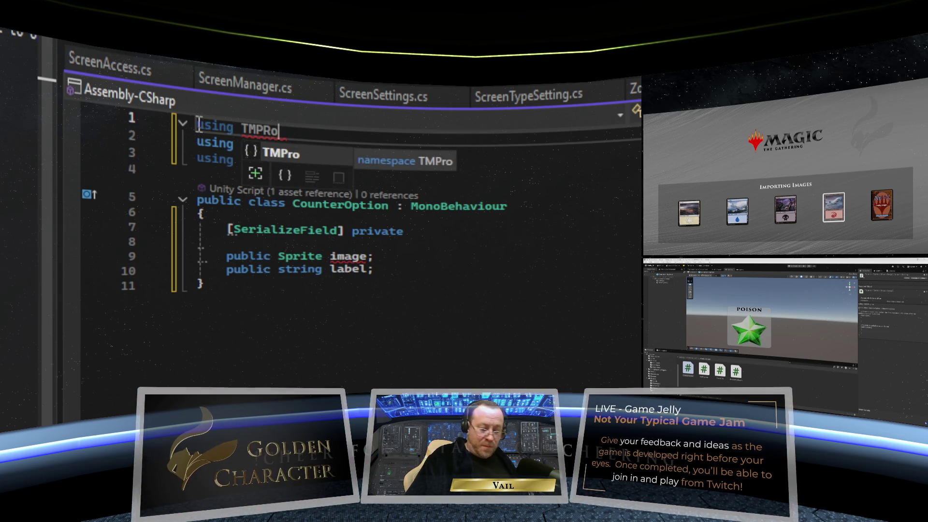
text(;)
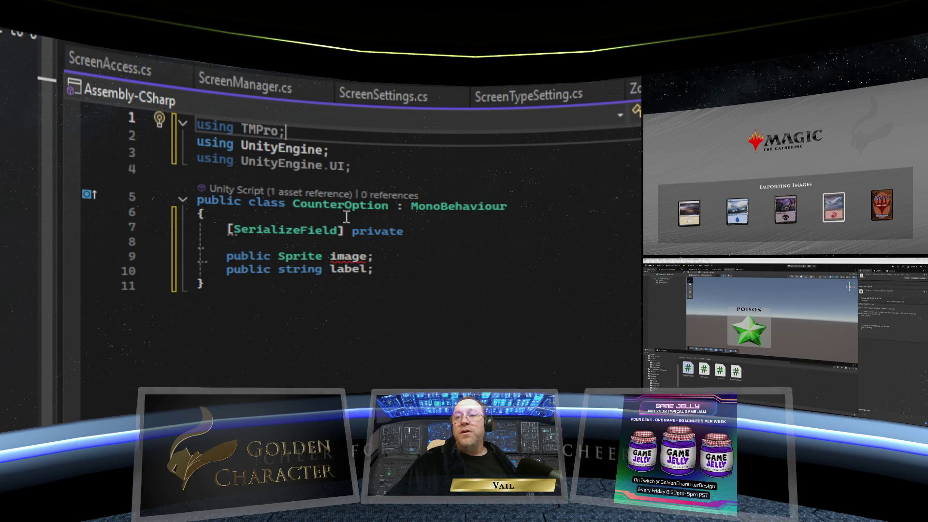
mouse_move(377, 256)
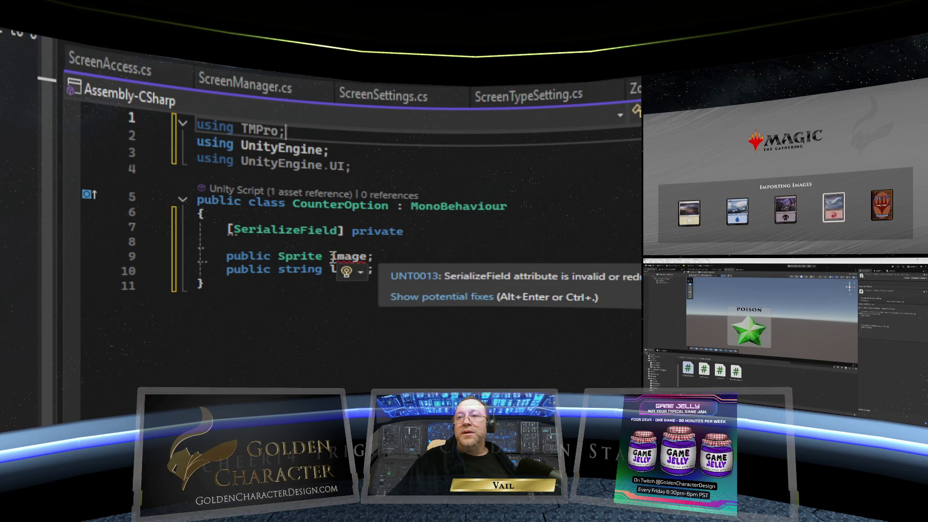
- Rename the public Sprite and string fields to counterImage and counterLabel, leaving [SerializeField] private unfinished
click(344, 254)
text(I)
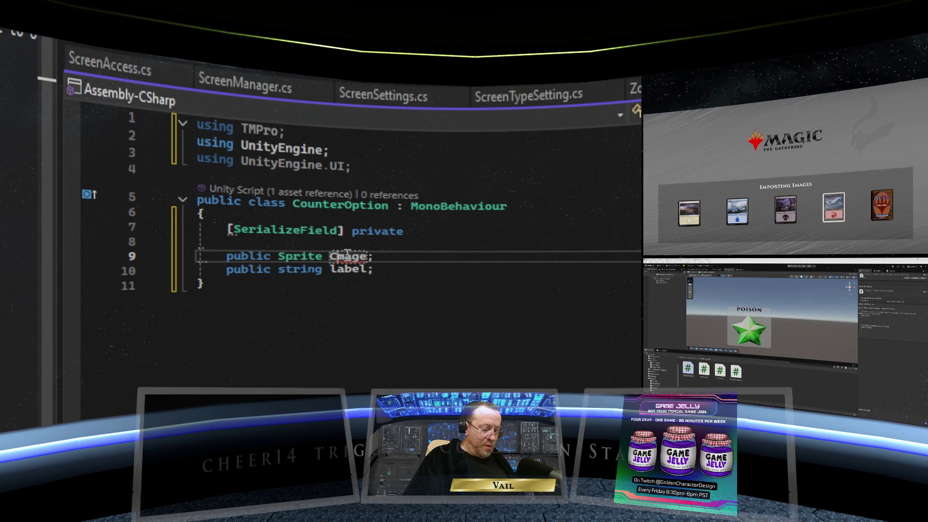
text(counter)
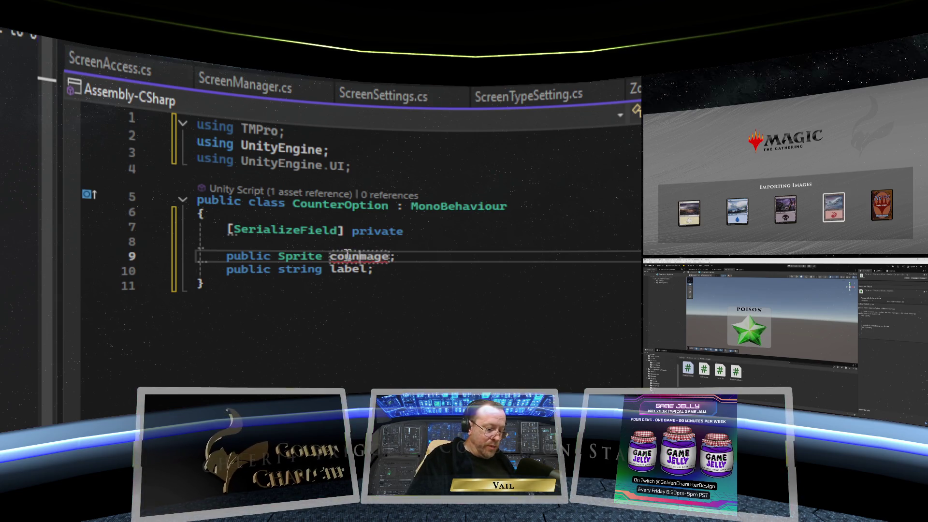
text(I)
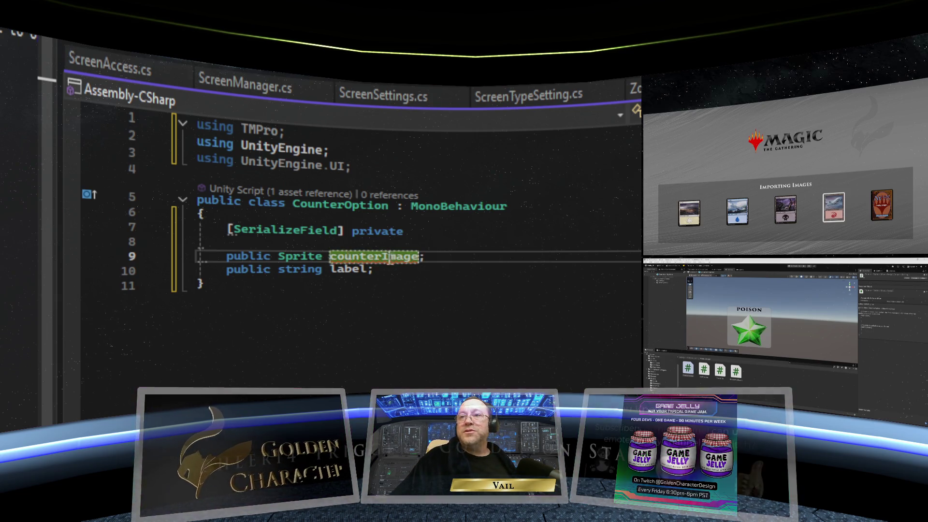
click(425, 268)
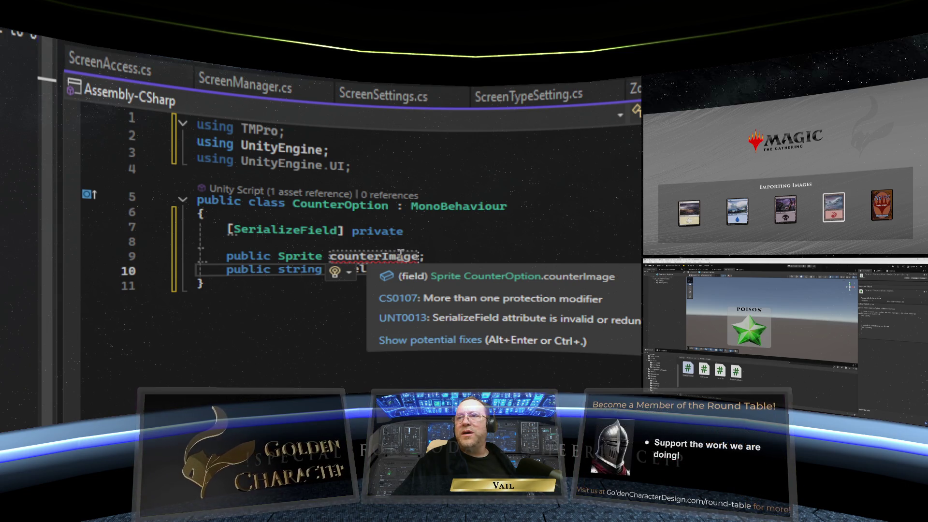
click(417, 233)
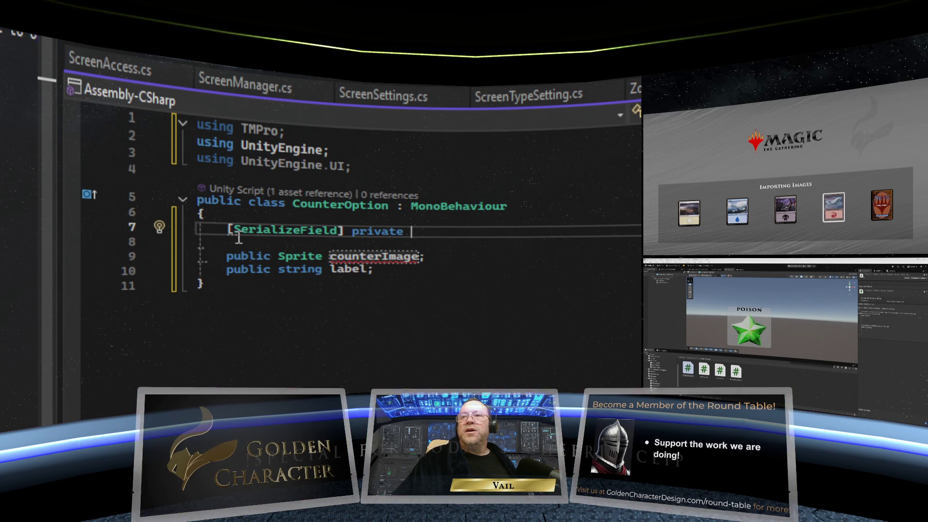
mouse_move(275, 230)
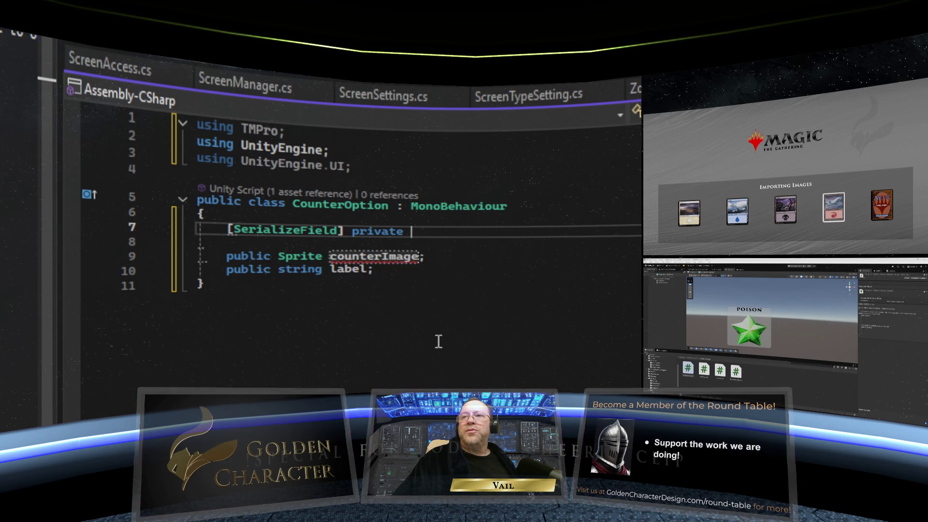
click(334, 270)
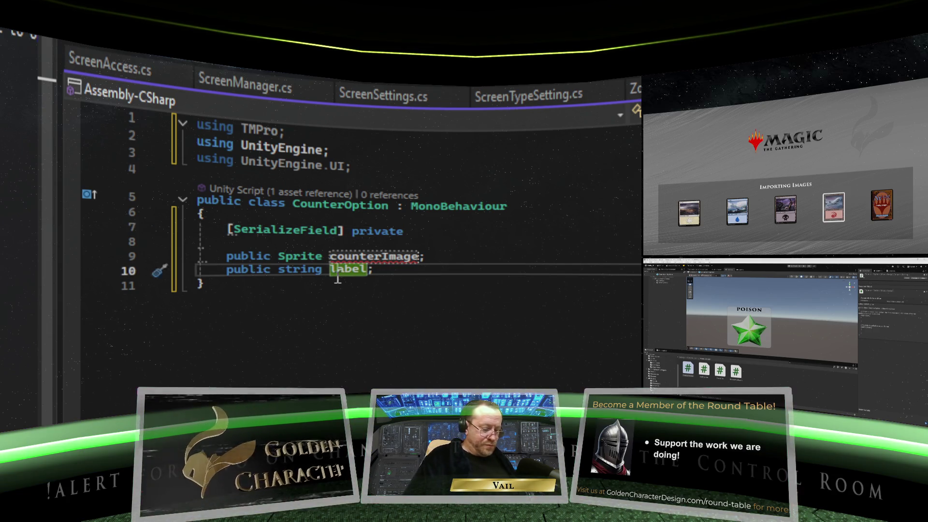
text(counterL)
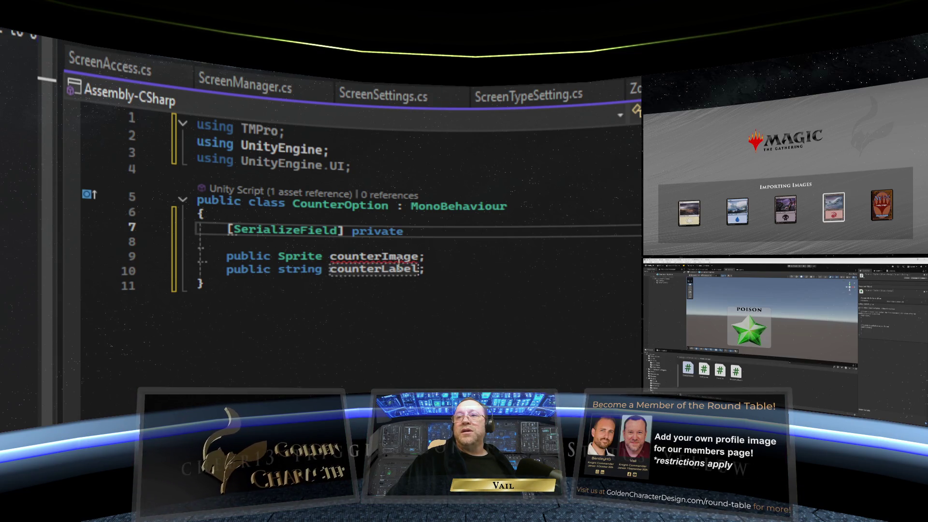
mouse_move(402, 234)
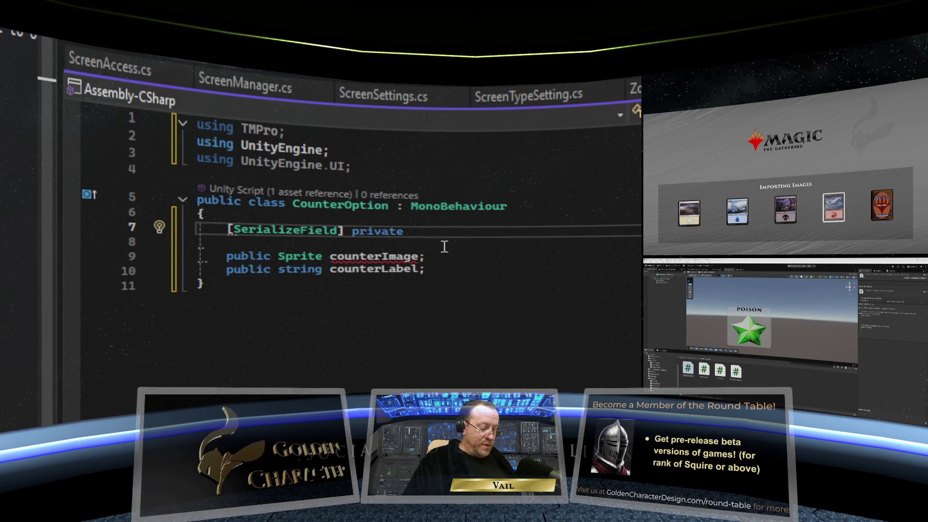
- Complete line 7 as '[SerializeField] private Image imageDisplay;'
text(Image)
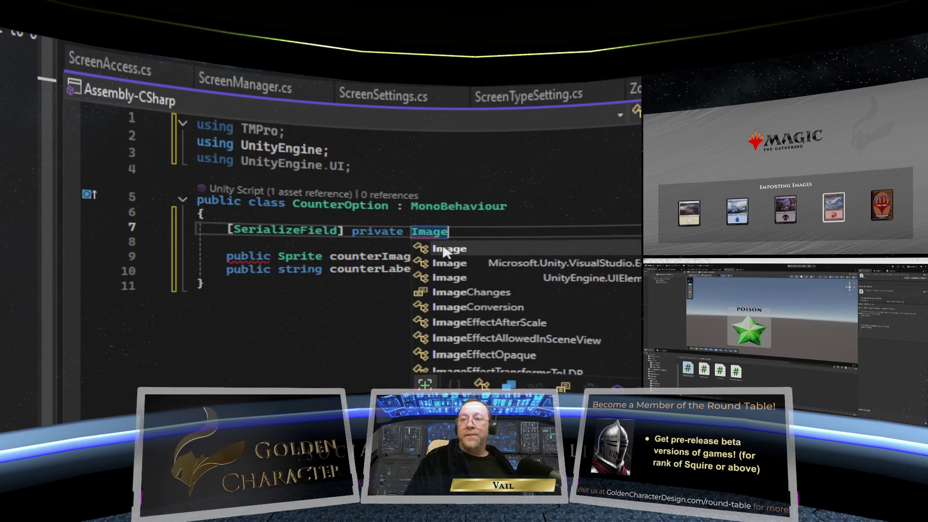
text(;)
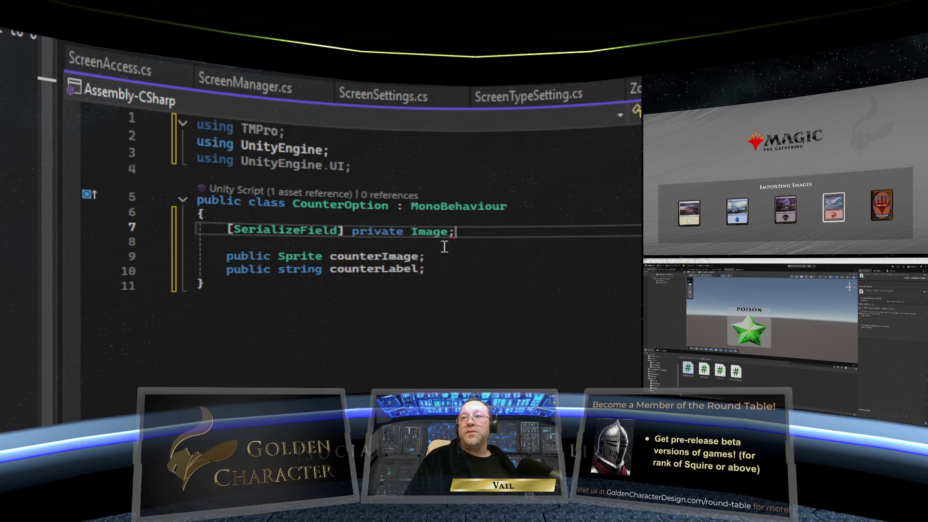
key(BackSpace)
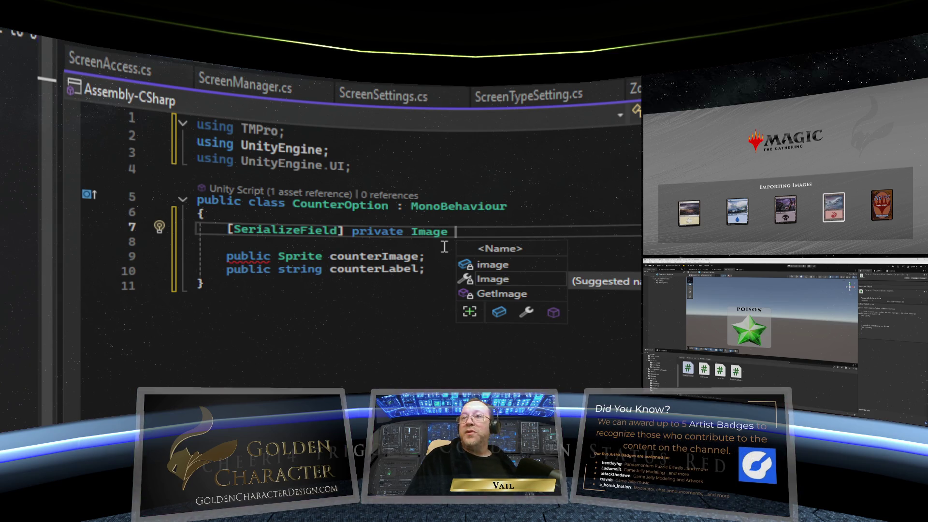
text(im)
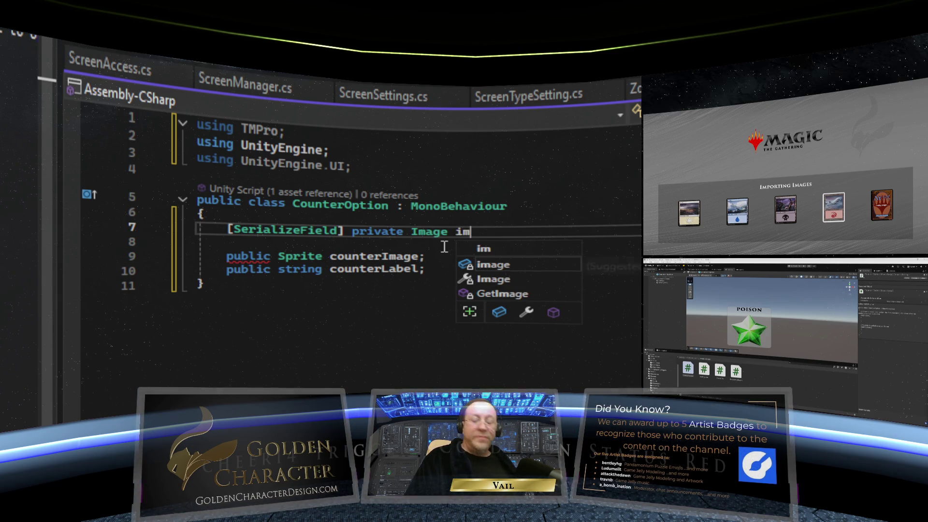
text(ageDispla)
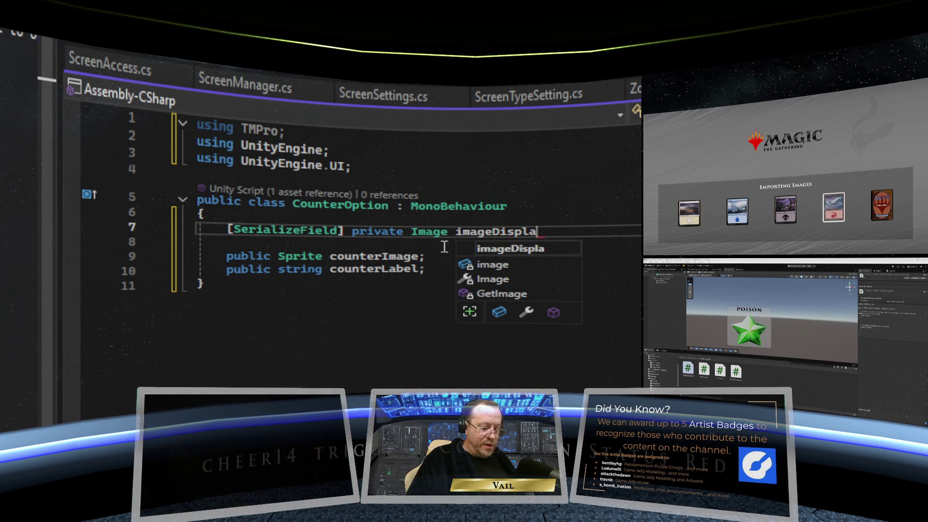
text(y;)
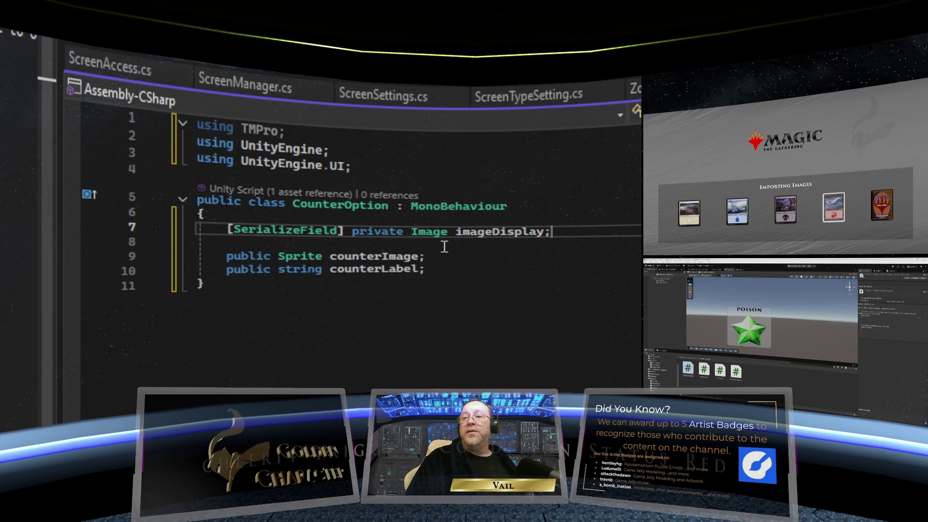
- Add a serialized private TextMeshProUGUI labelDisplay field below imageDisplay
key(Return)
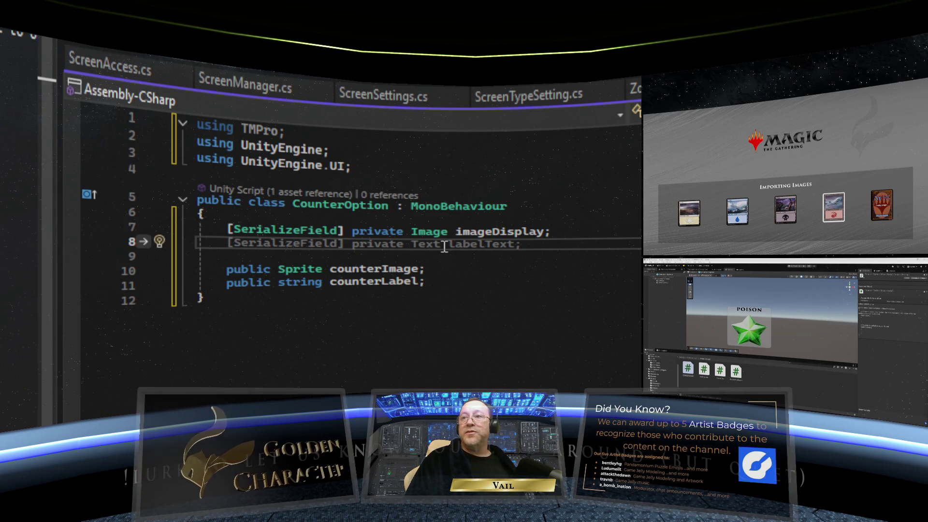
key(Tab)
click(444, 245)
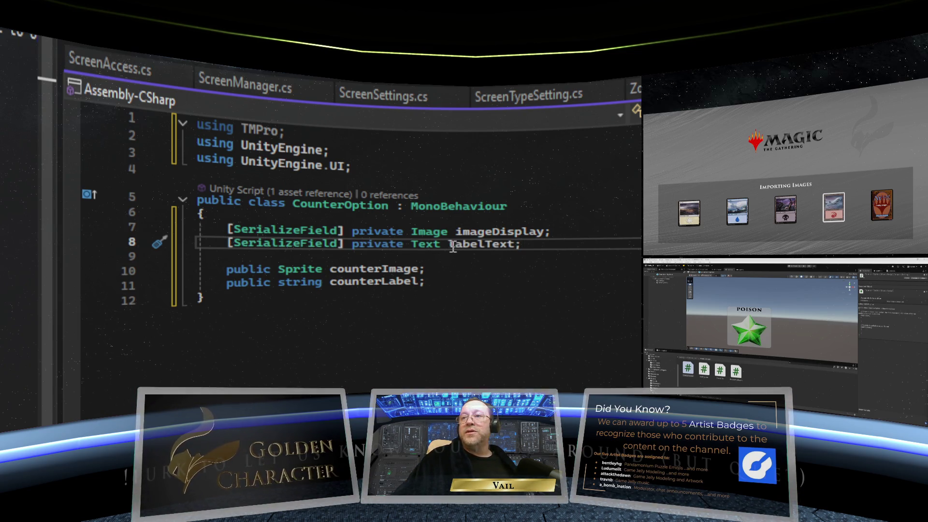
text(MeshPro)
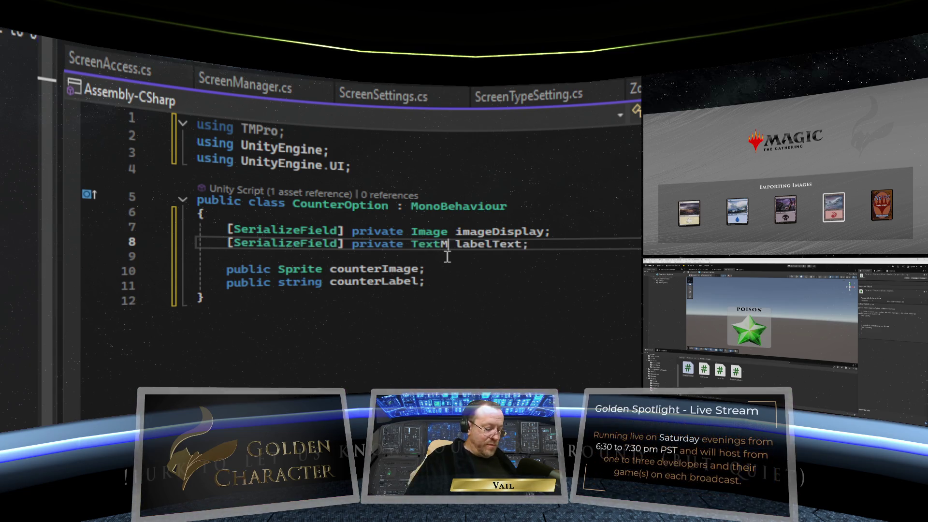
text(UGUI labelText)
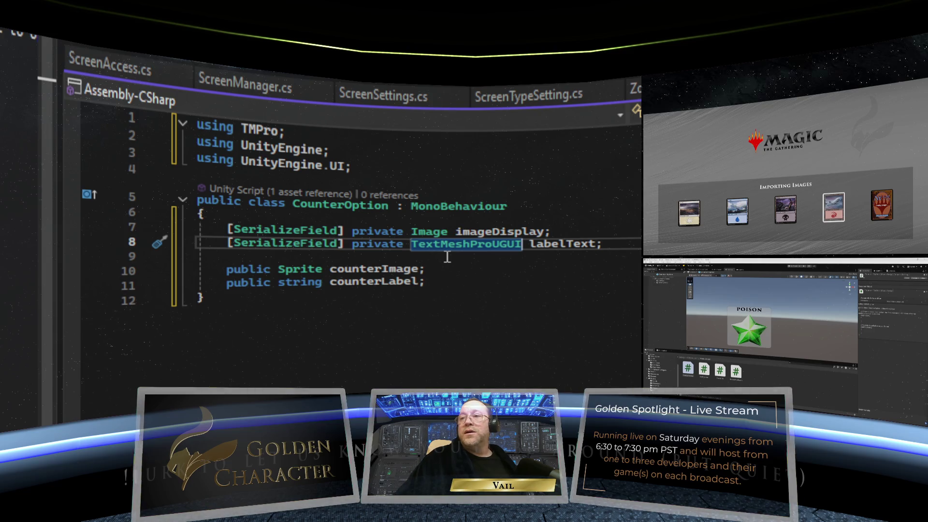
text(;)
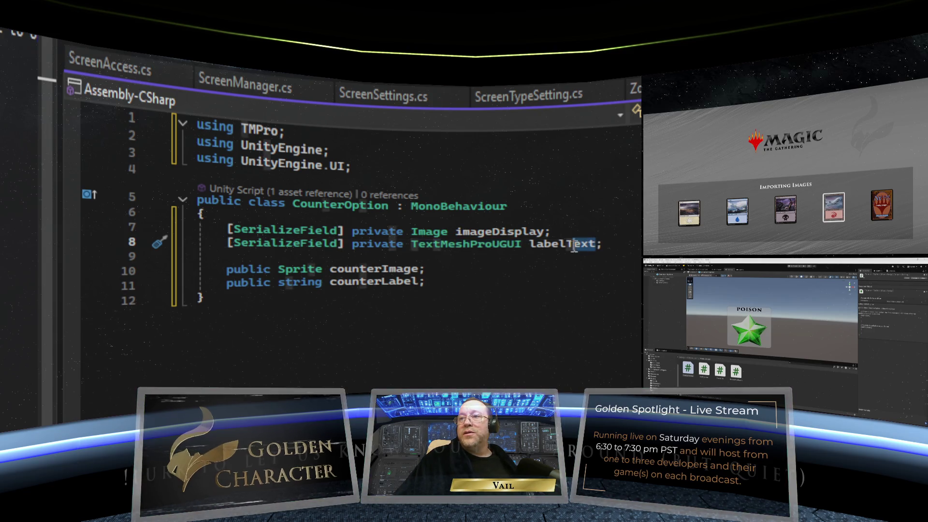
click(533, 245)
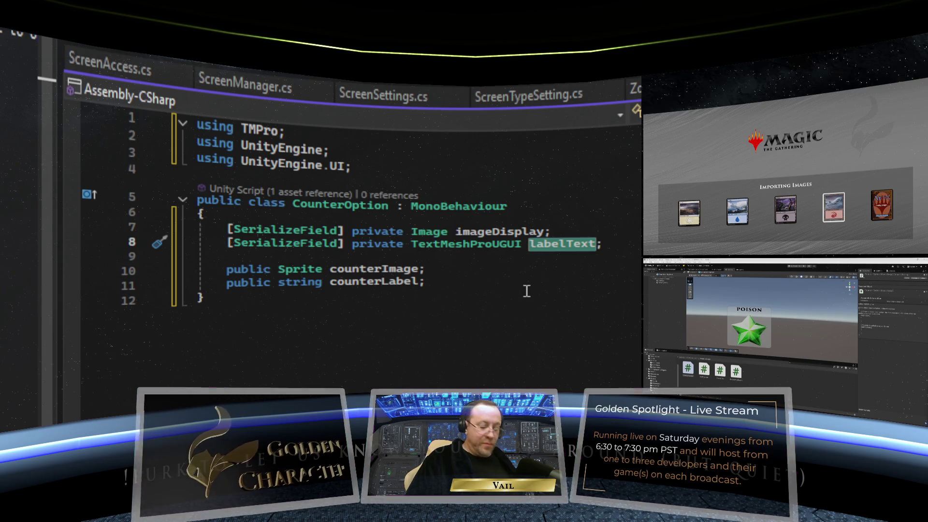
key(BackSpace)
text(labelDis)
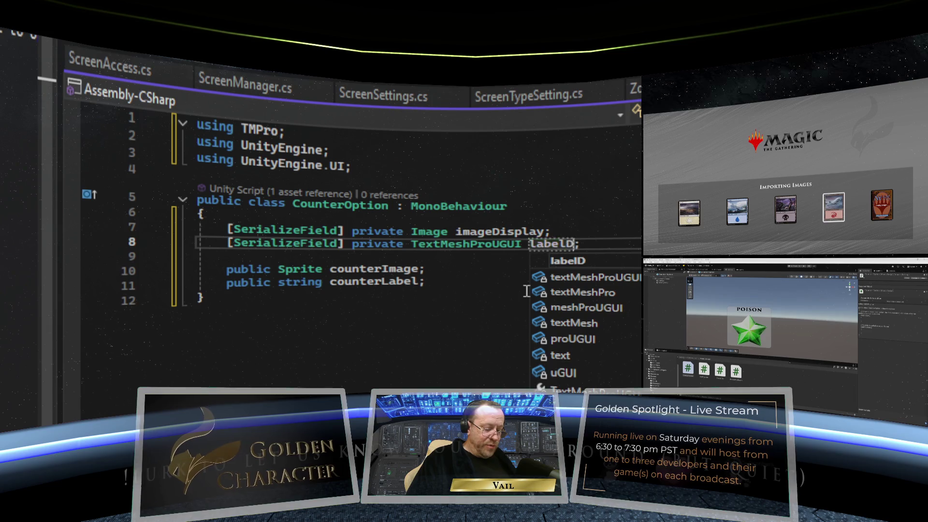
text(play)
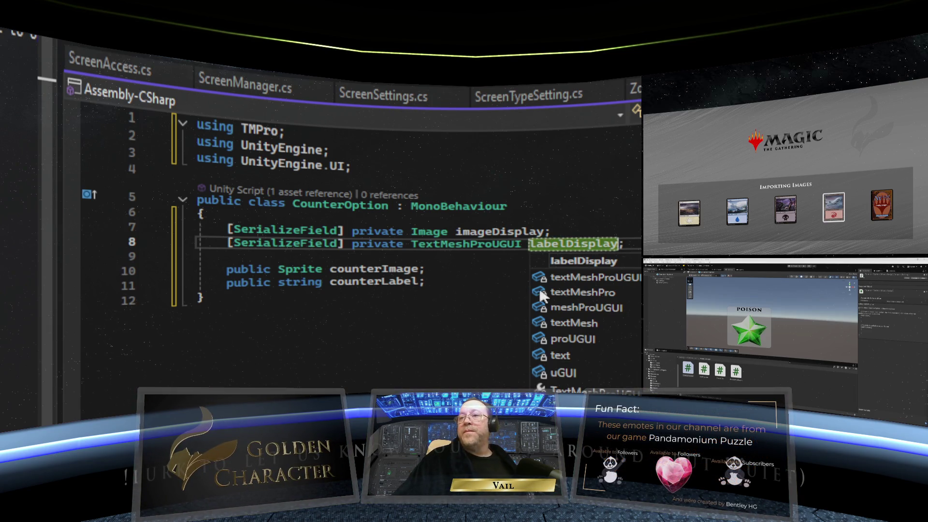
key(Escape)
click(466, 283)
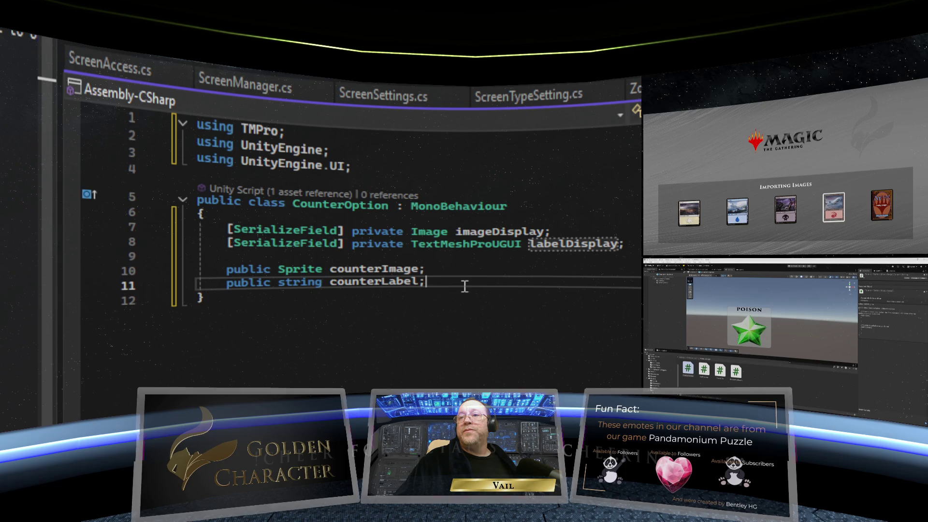
key(Return)
key(Return)
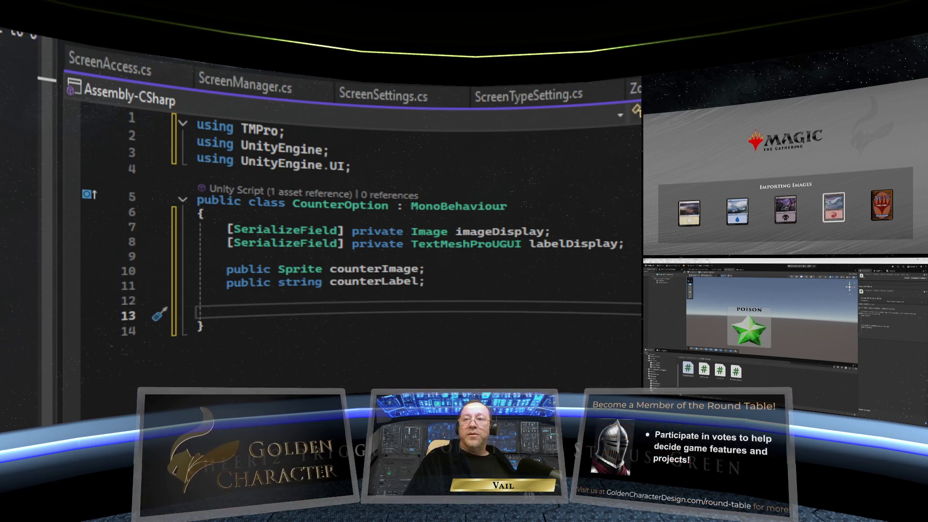
- Add a private Start method that sets imageDisplay.sprite to counterImage
text(p)
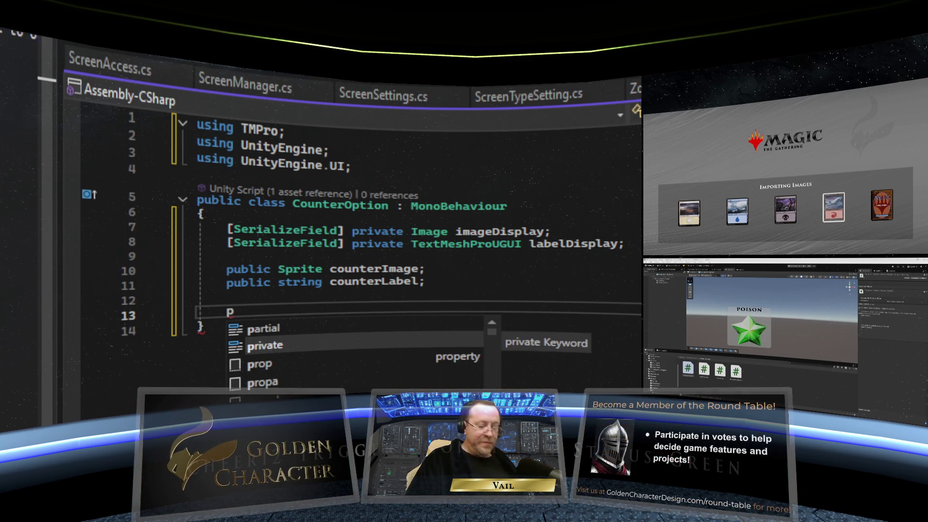
text(r)
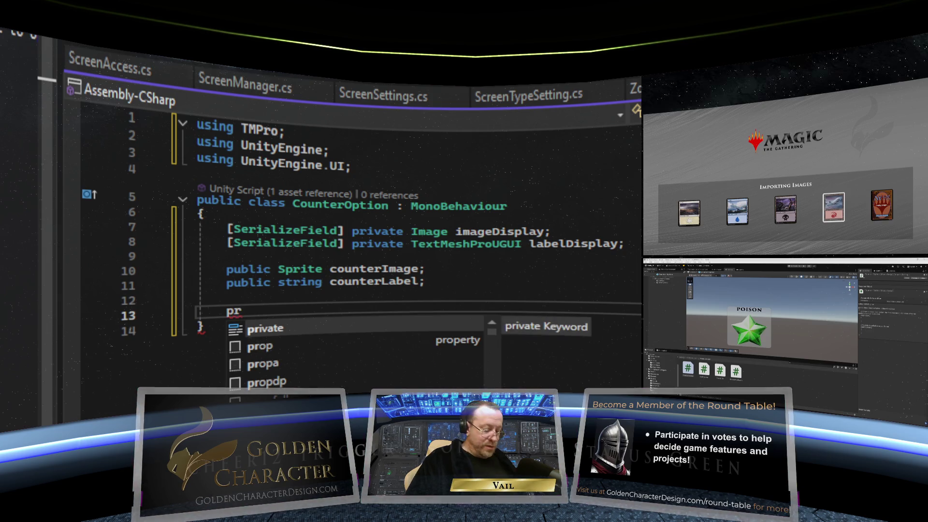
text(ivate void Start)
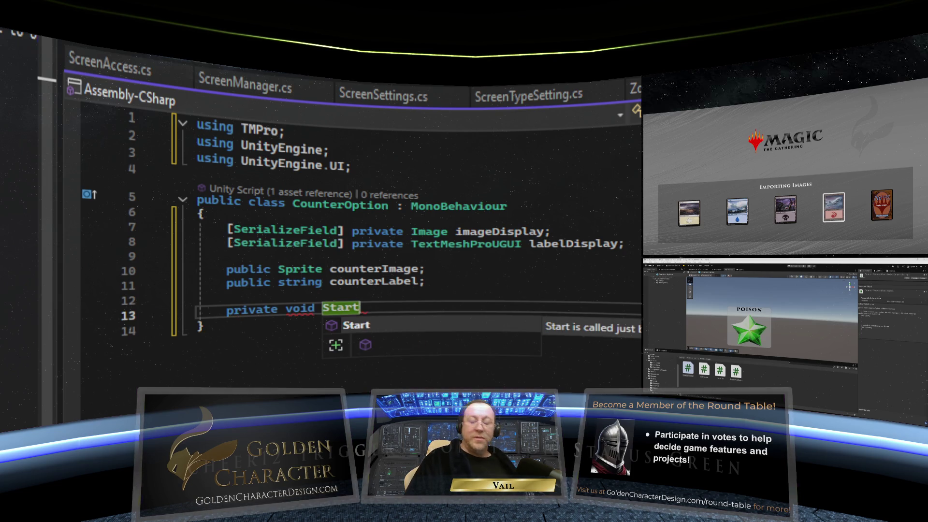
key(Tab)
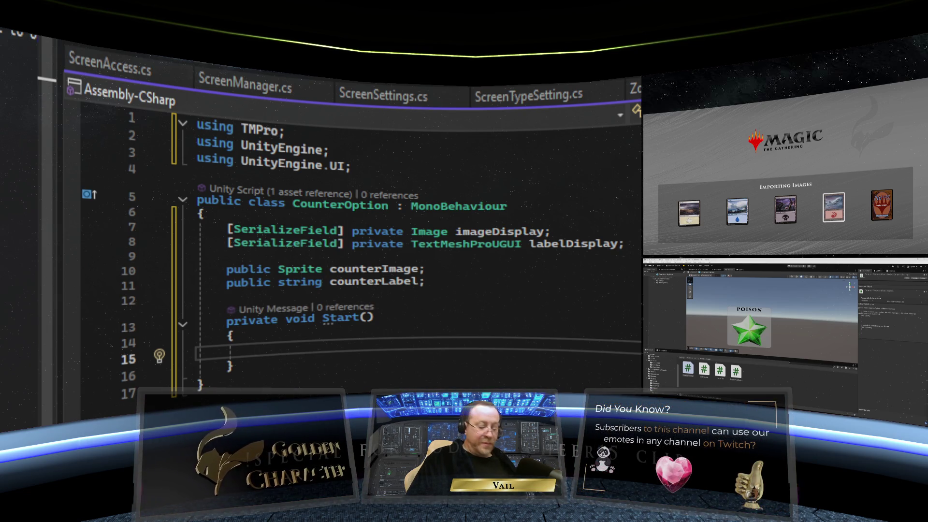
text(imageDisp)
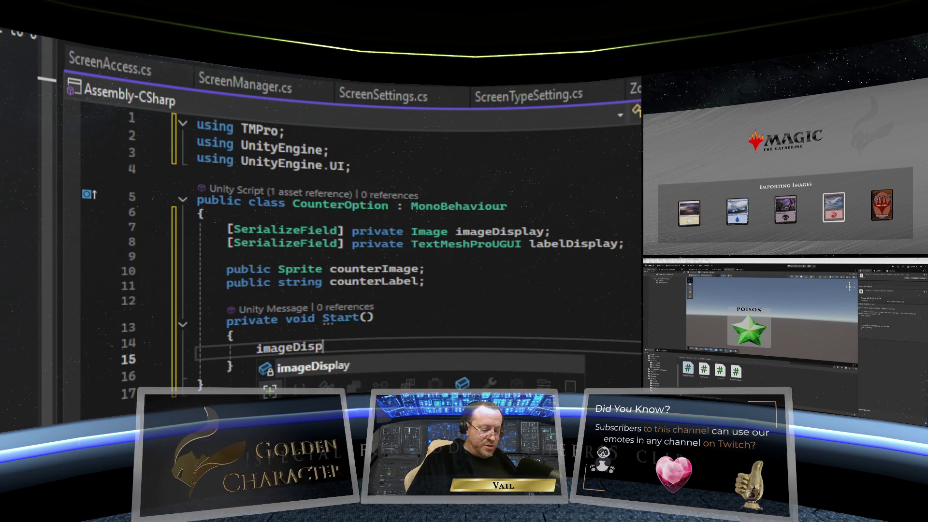
text(lay.spr)
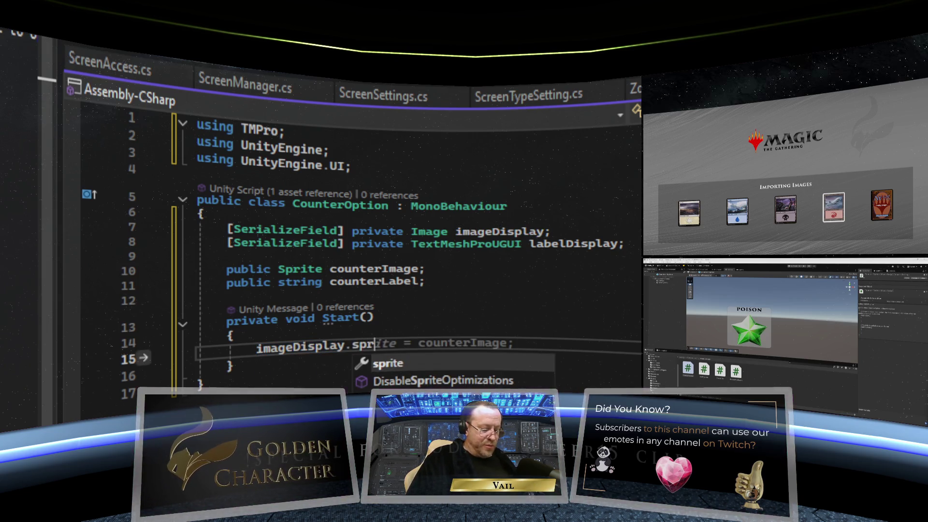
text(it)
key(Tab)
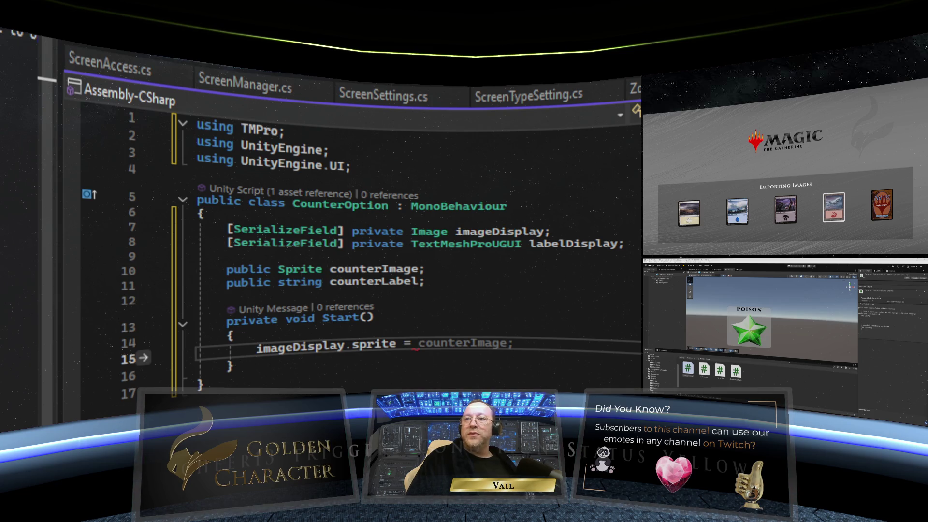
key(Tab)
- Add 'labelDisplay.text = counterLabel;' to Start and save the script
key(Return)
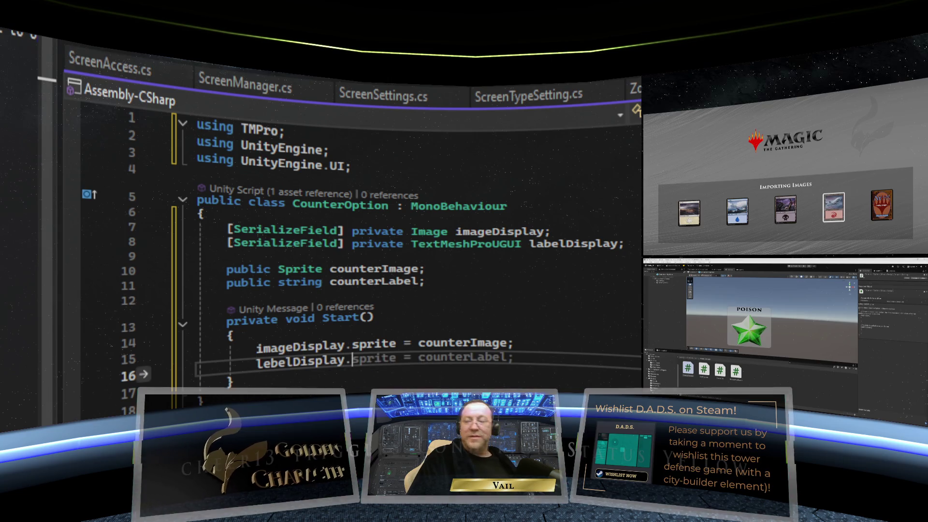
text(.)
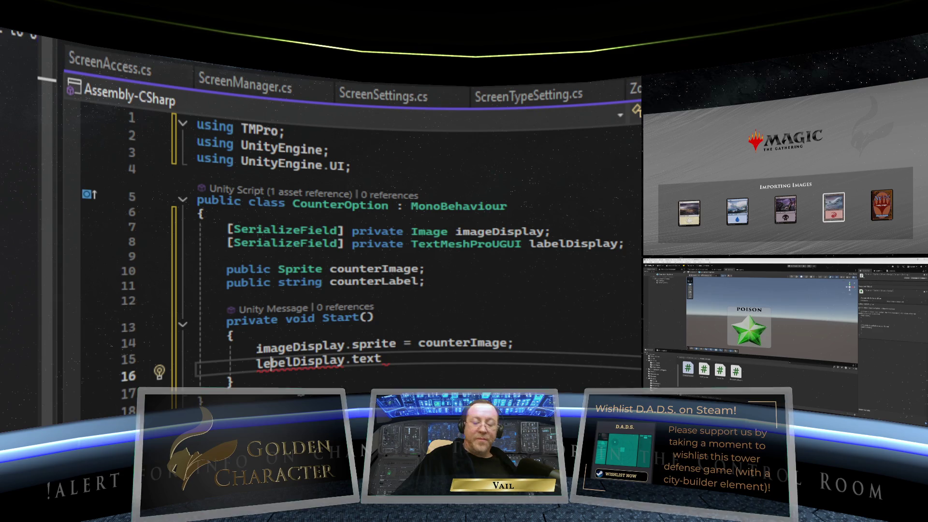
text(a)
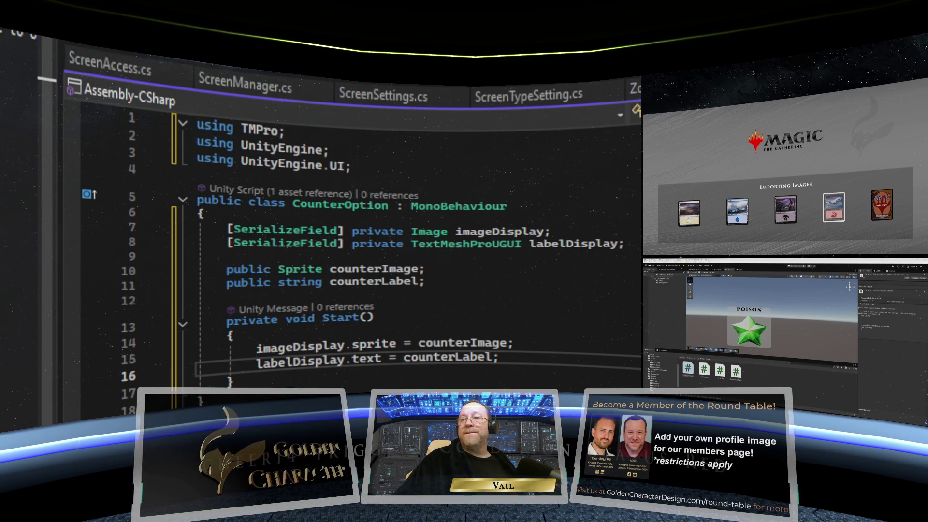
click(200, 214)
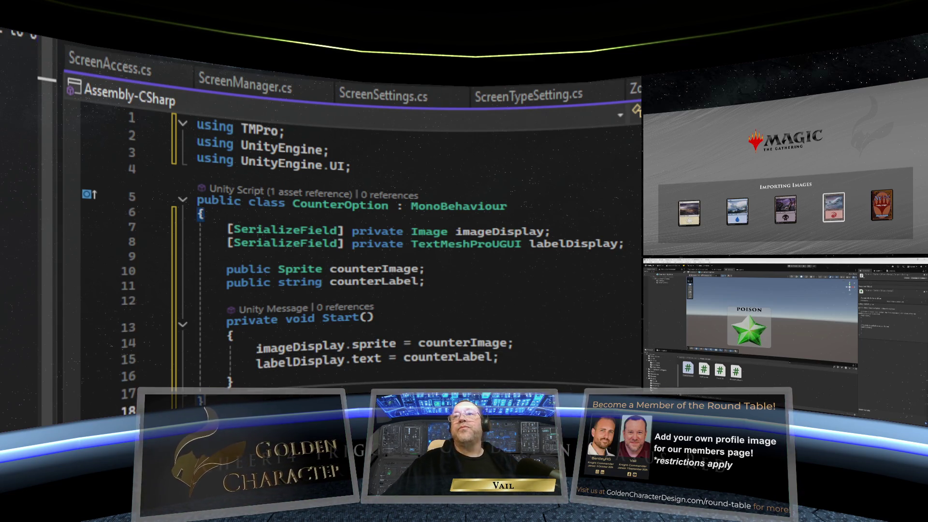
key(ctrl+s)
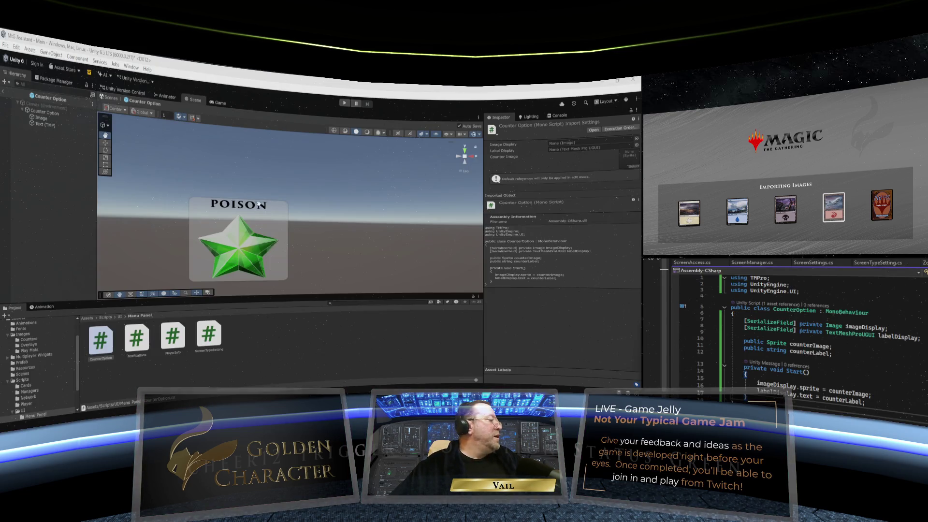
- Assign the Image child to Image Display and Text (TMP) to Label Display on the Counter Option prefab
click(44, 112)
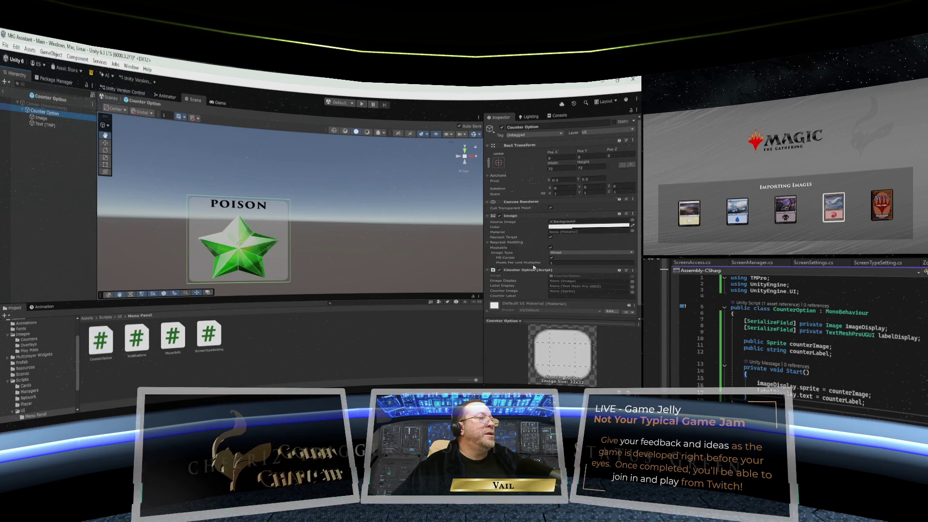
scroll(535, 267, down, 1)
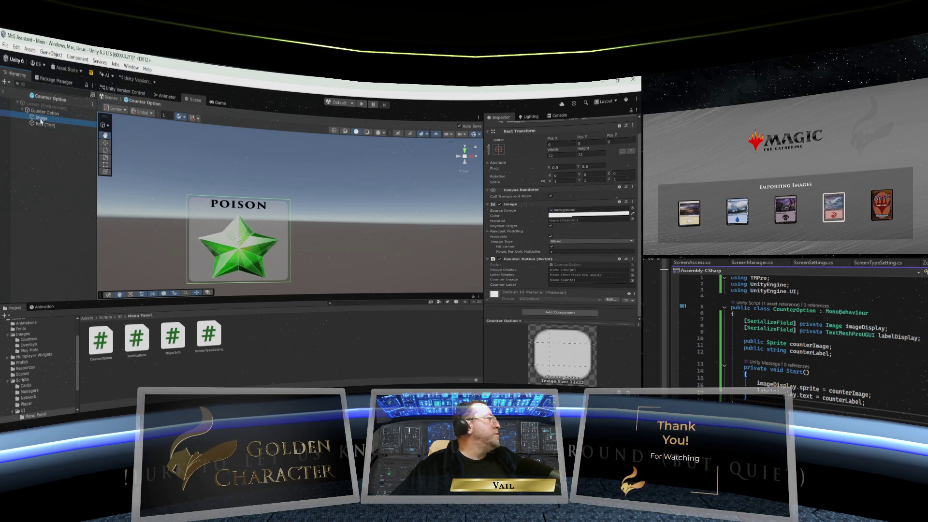
drag(545, 265, 562, 270)
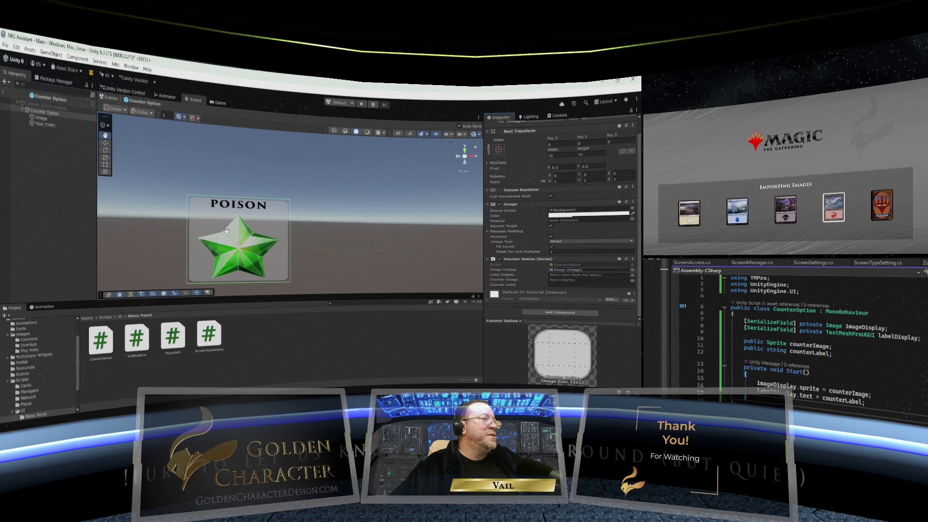
drag(48, 125, 242, 181)
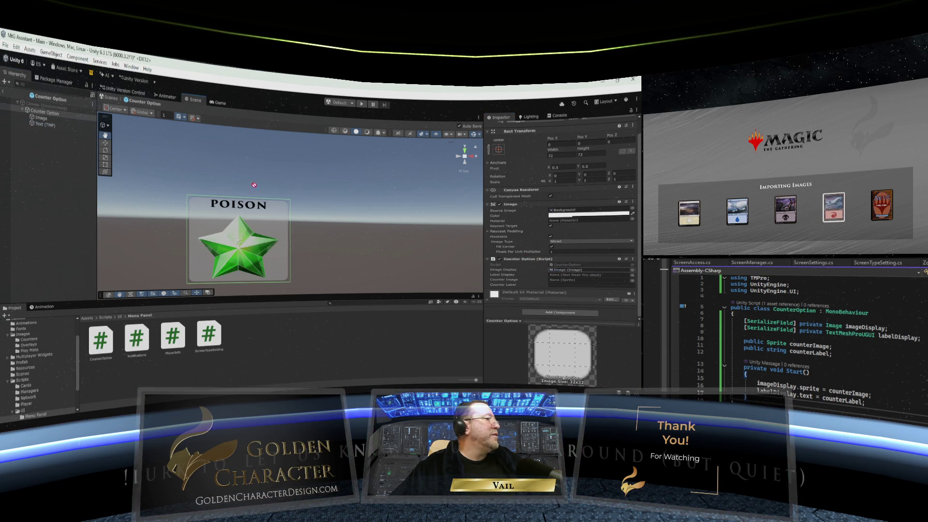
drag(474, 257, 578, 274)
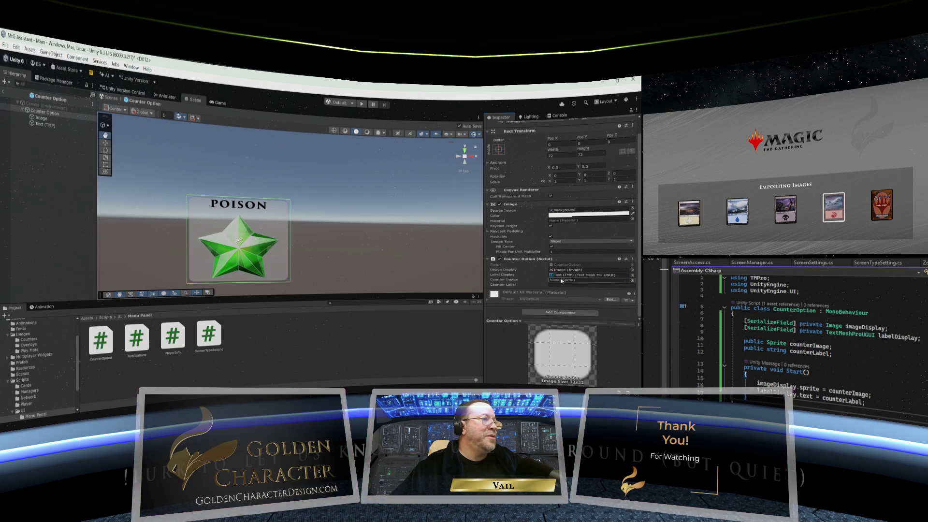
- Return to the Main scene, select Counter Option, and show the Images/Counters sprites
click(5, 95)
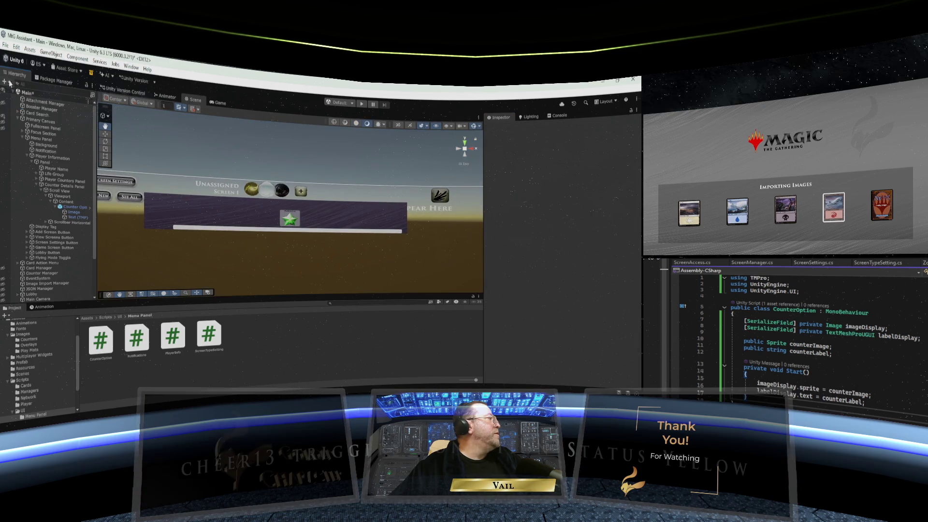
click(6, 45)
key(Escape)
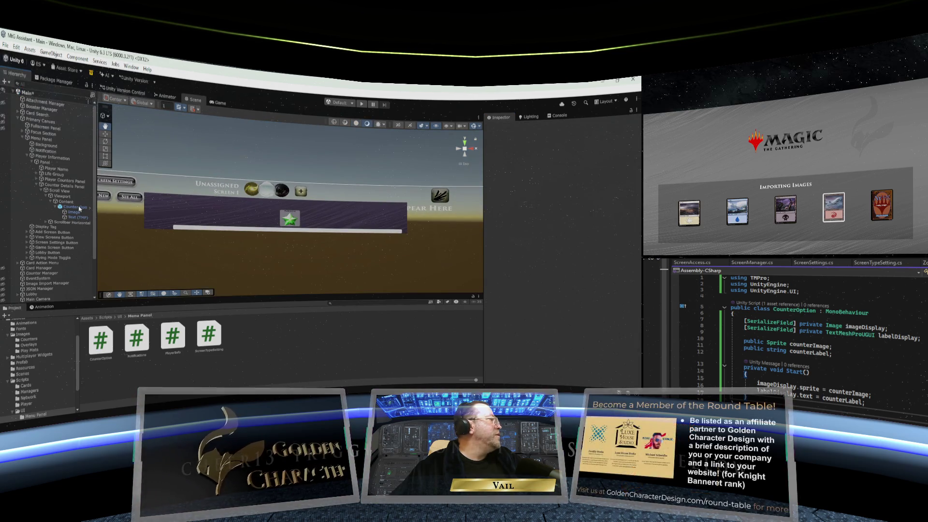
click(72, 207)
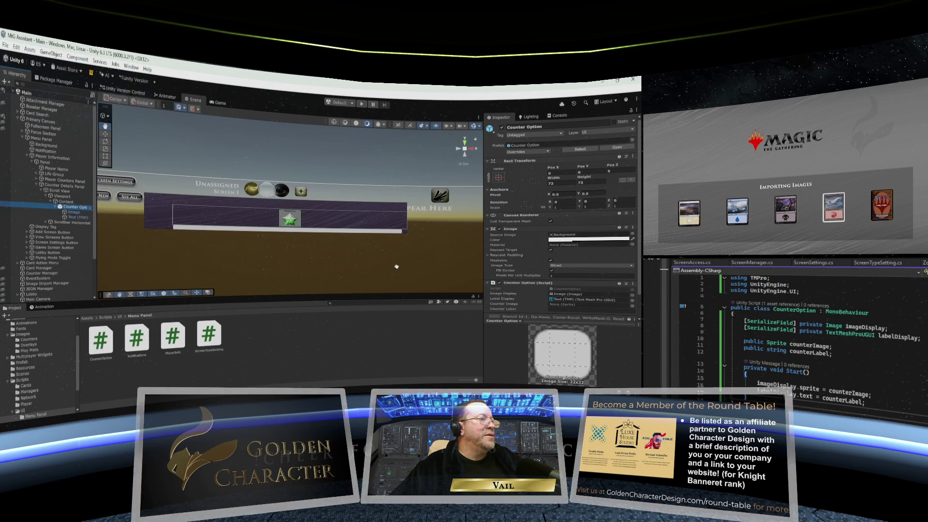
scroll(531, 267, down, 2)
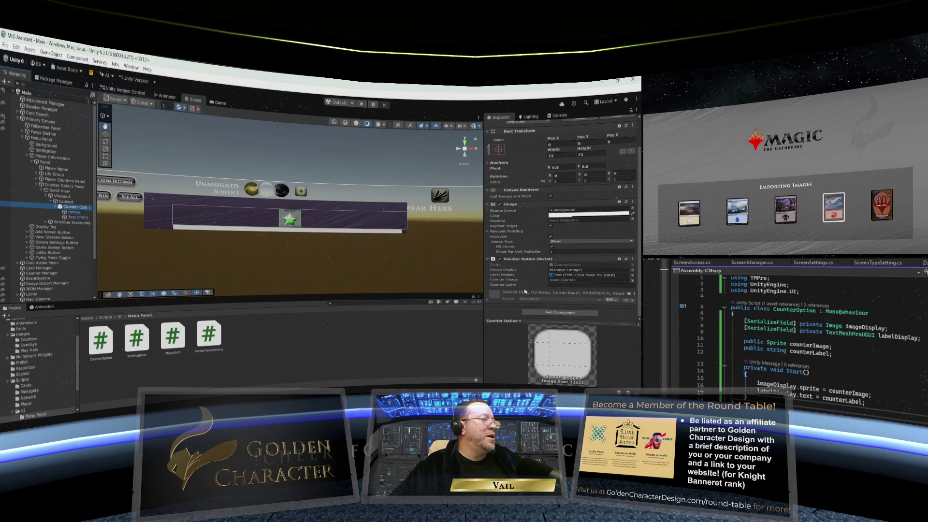
click(33, 339)
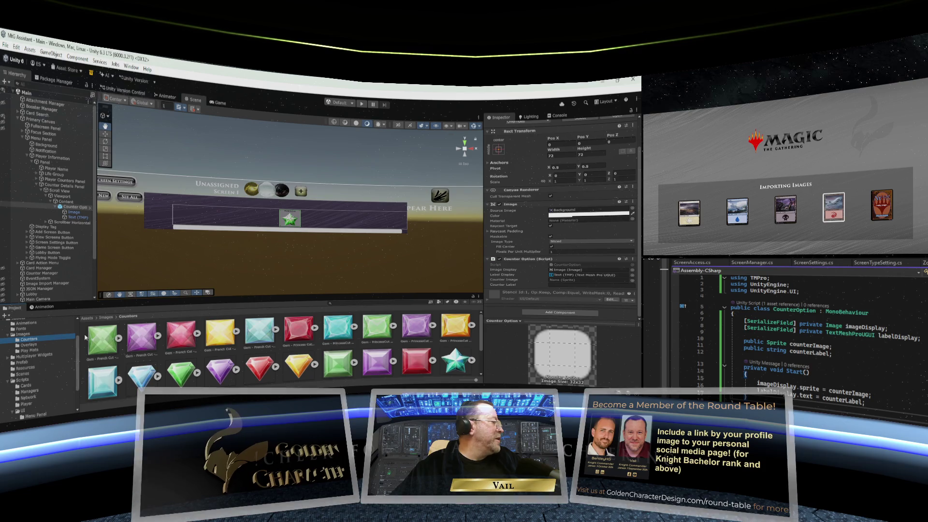
- Drag the green Square Cut Wild gem sprite into the Counter Option's Counter Image field
drag(252, 302, 258, 255)
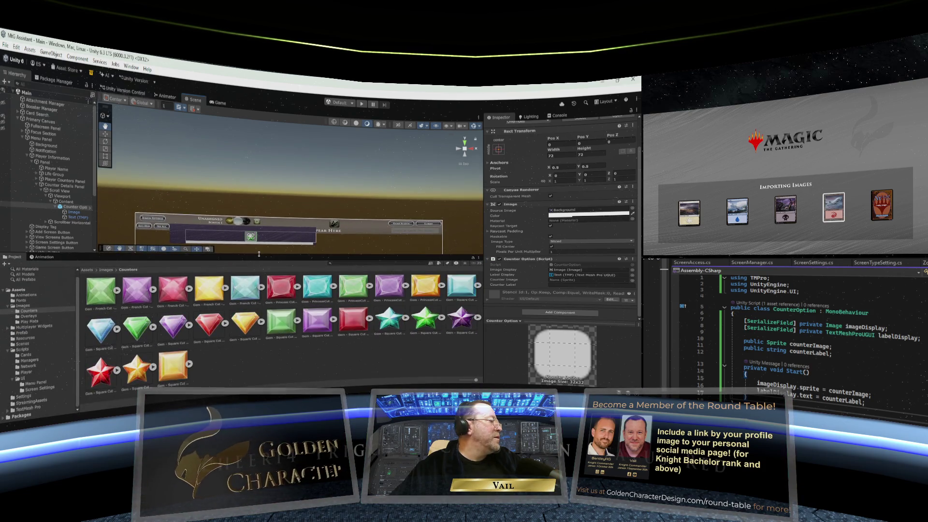
mouse_move(278, 220)
mouse_down()
mouse_move(294, 159)
mouse_move(266, 175)
mouse_move(343, 212)
mouse_up()
scroll(294, 160, up, 5)
scroll(341, 210, down, 3)
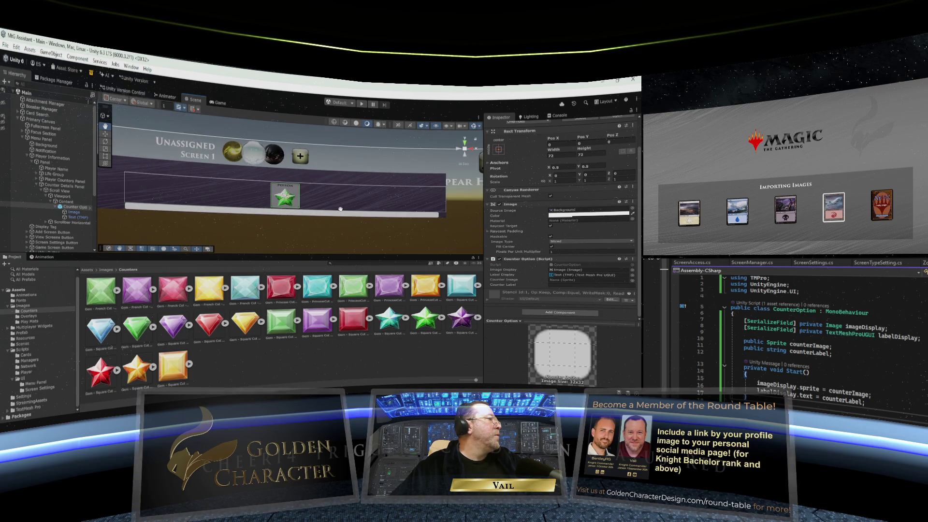
click(71, 207)
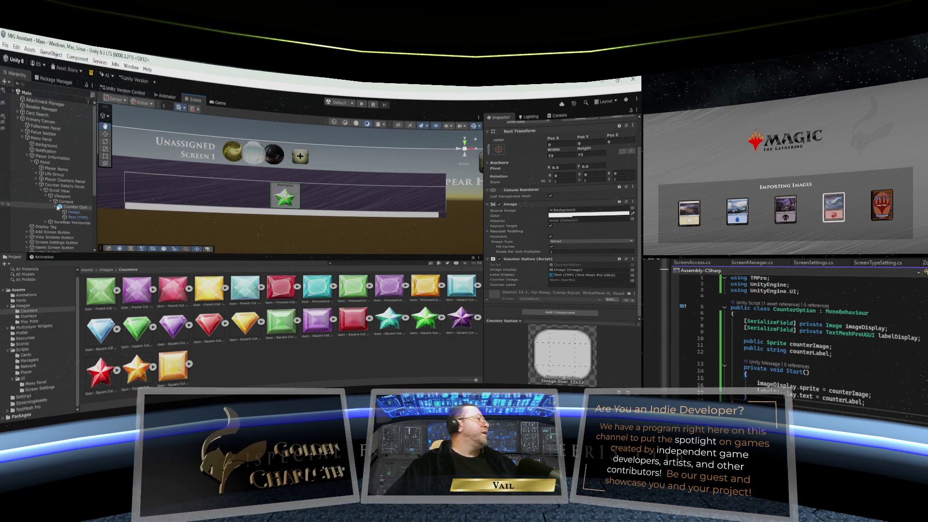
key(Left)
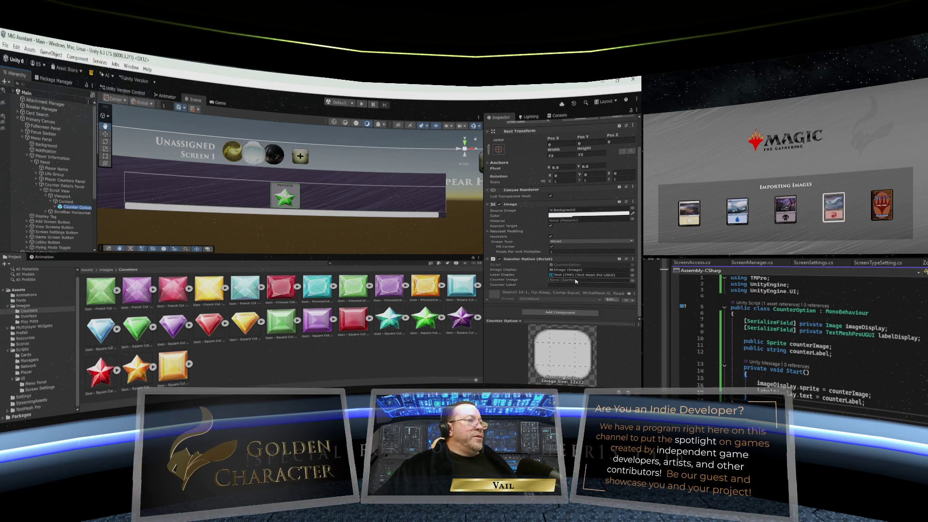
click(575, 281)
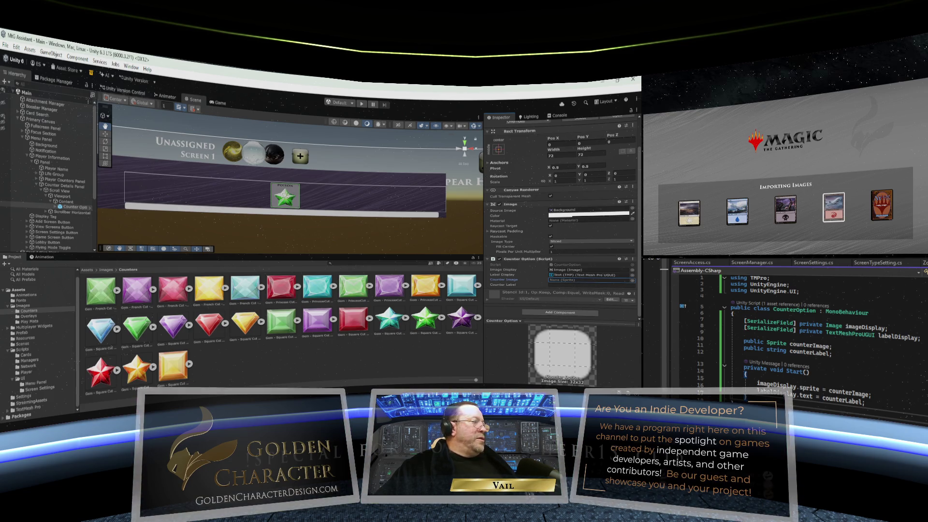
drag(424, 319, 584, 280)
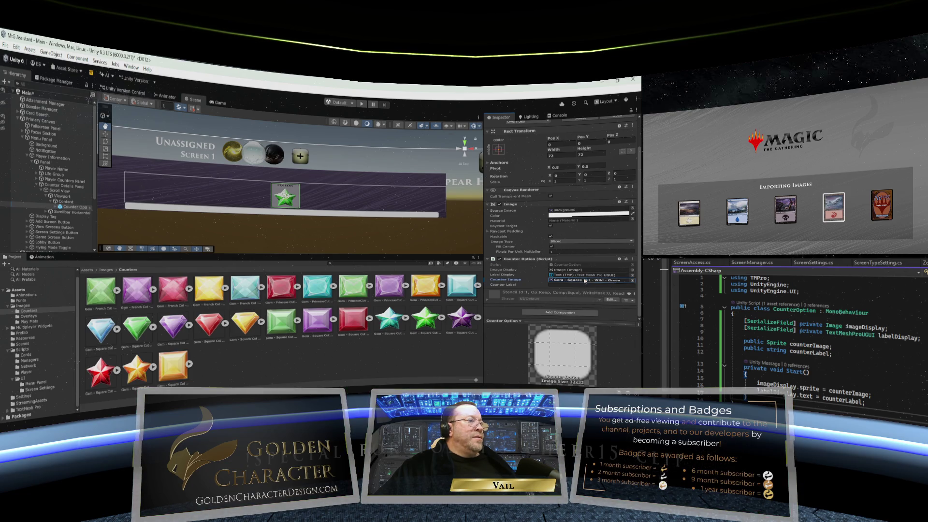
click(560, 285)
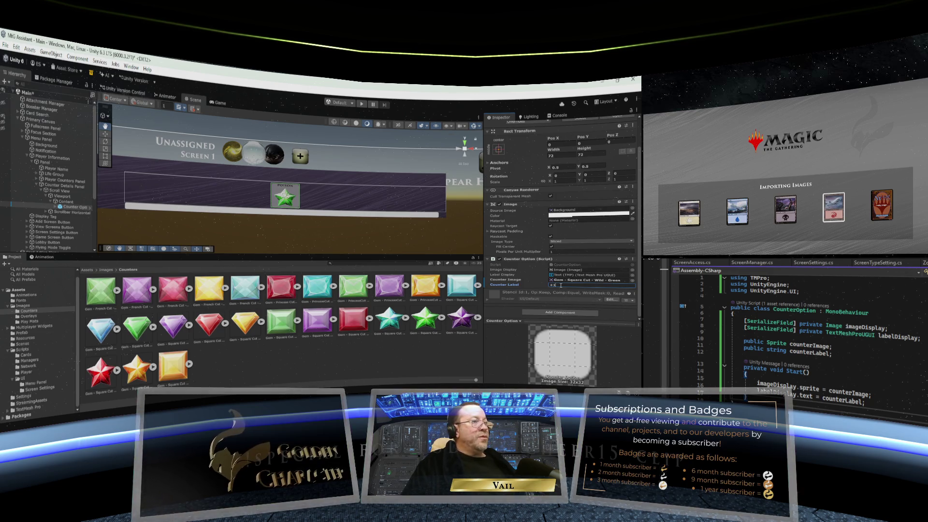
text(/+1)
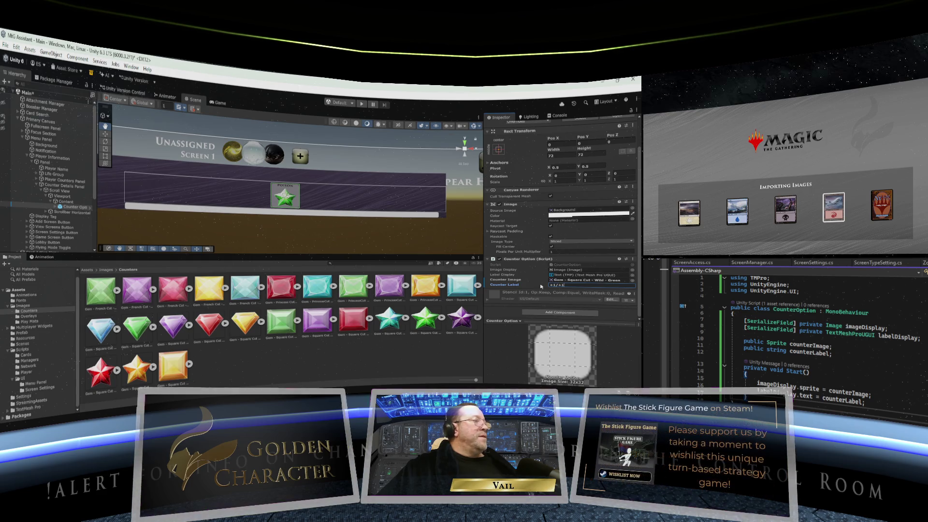
click(65, 203)
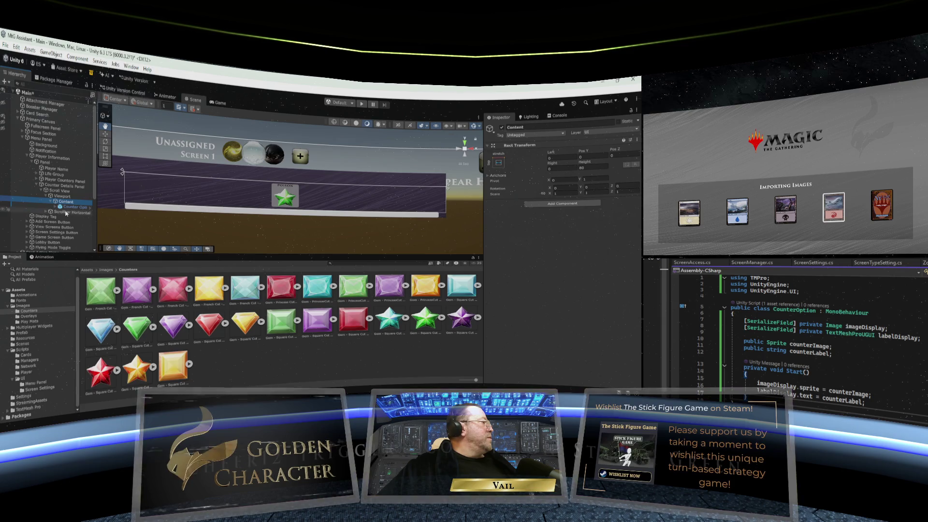
- Duplicate Counter Option to create Counter Option (1) inside Content
right_click(68, 208)
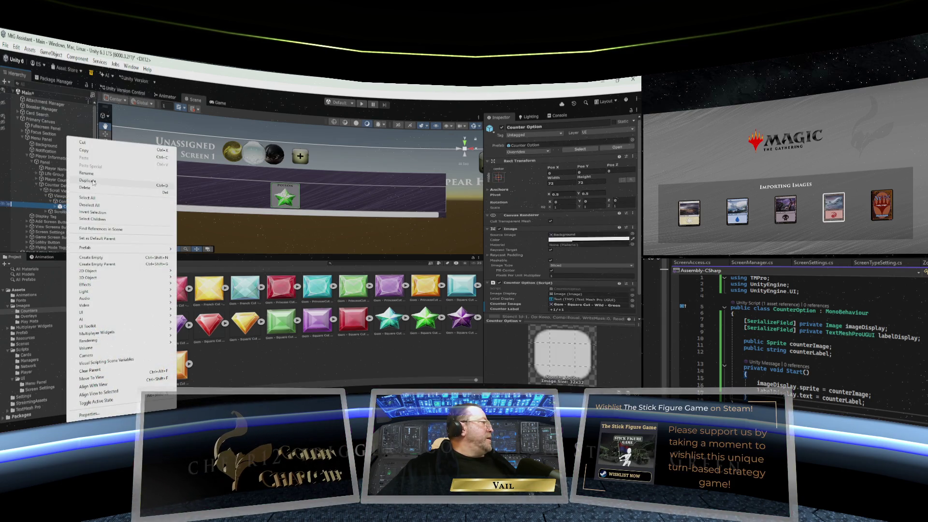
click(94, 184)
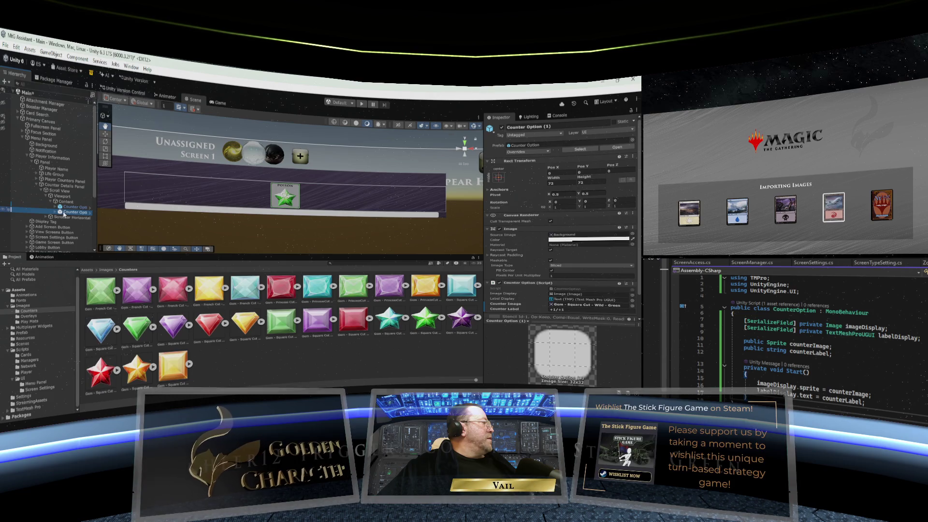
click(66, 201)
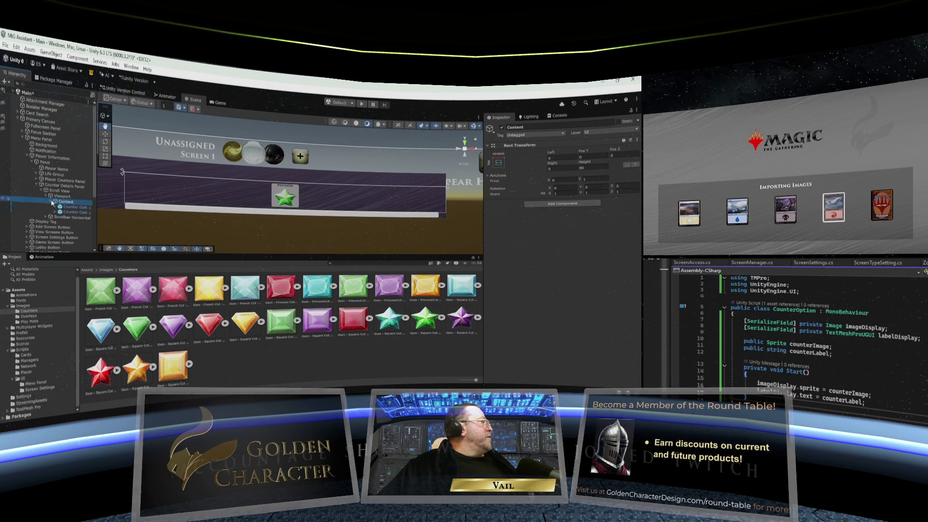
key(Up)
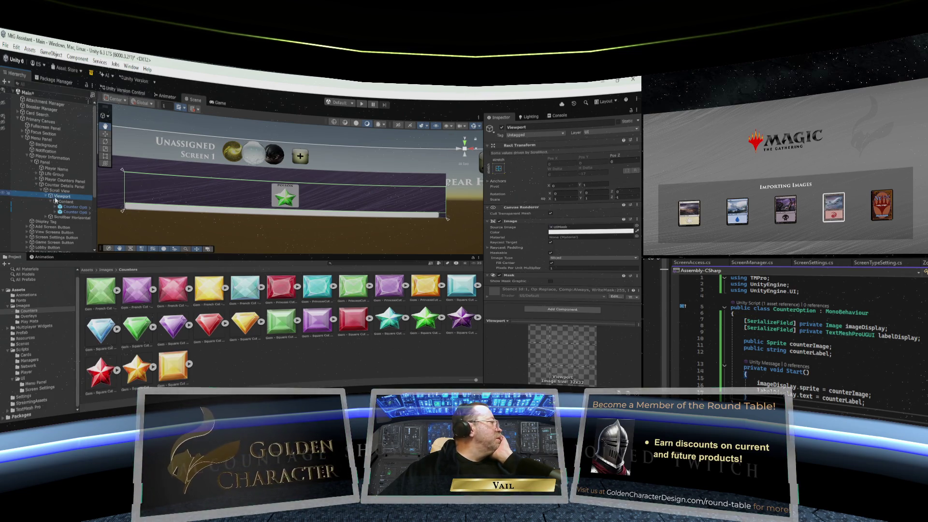
- Inspect the Scroll View, Viewport and Content objects, ending with Content selected
click(47, 218)
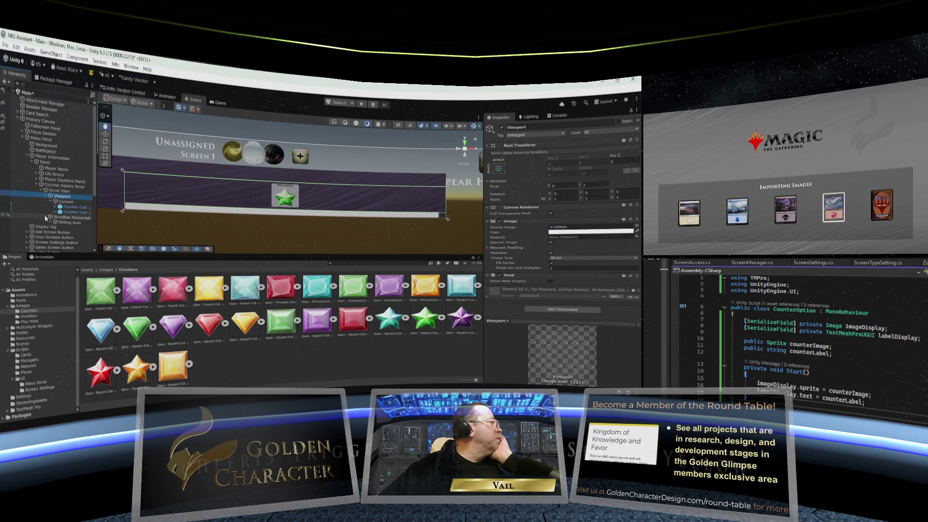
click(46, 218)
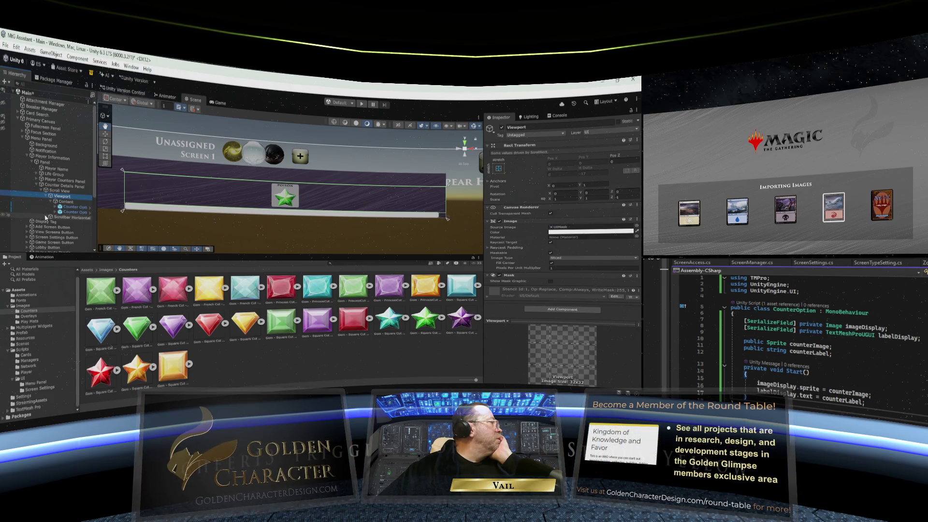
click(61, 190)
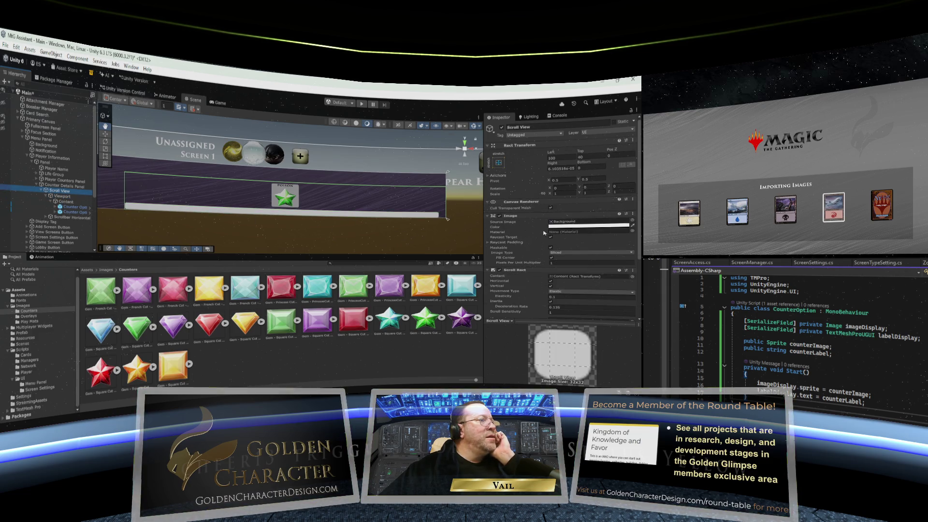
scroll(535, 232, down, 5)
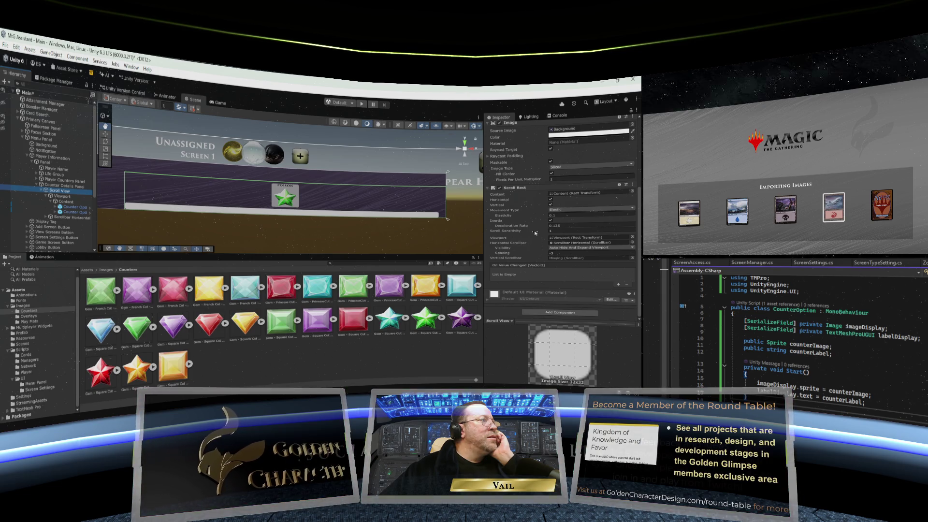
scroll(535, 233, up, 2)
scroll(535, 233, up, 1)
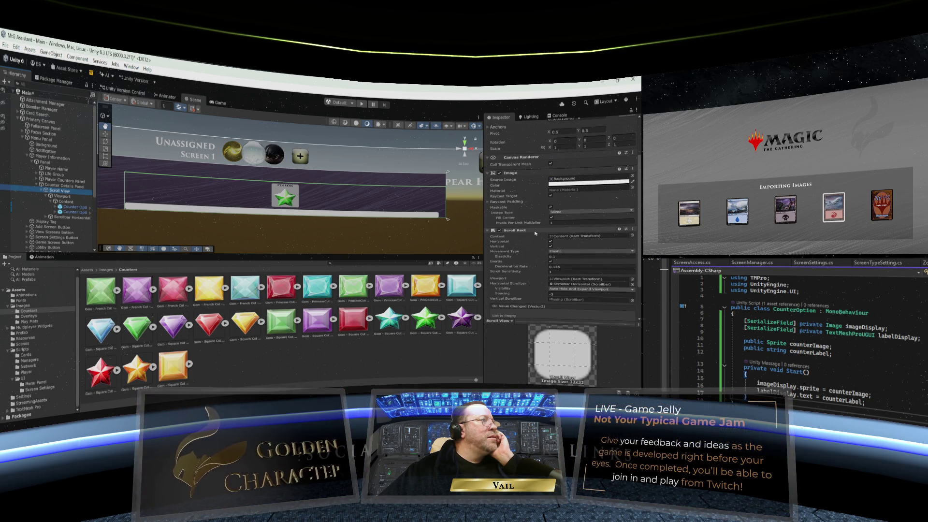
scroll(535, 232, up, 3)
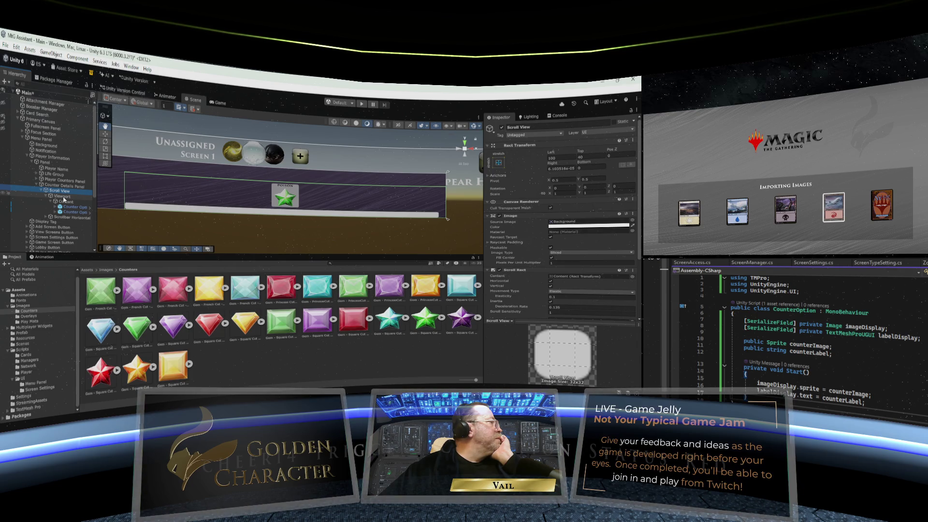
click(61, 196)
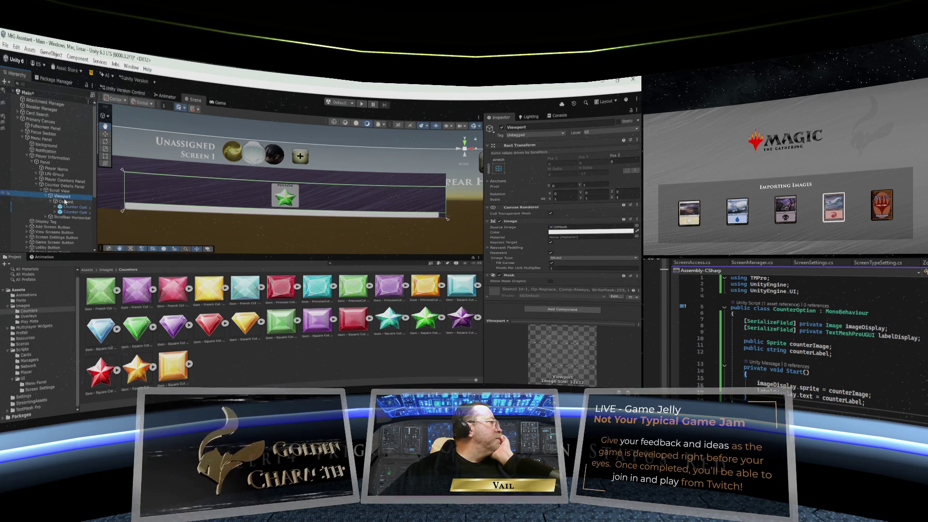
click(65, 201)
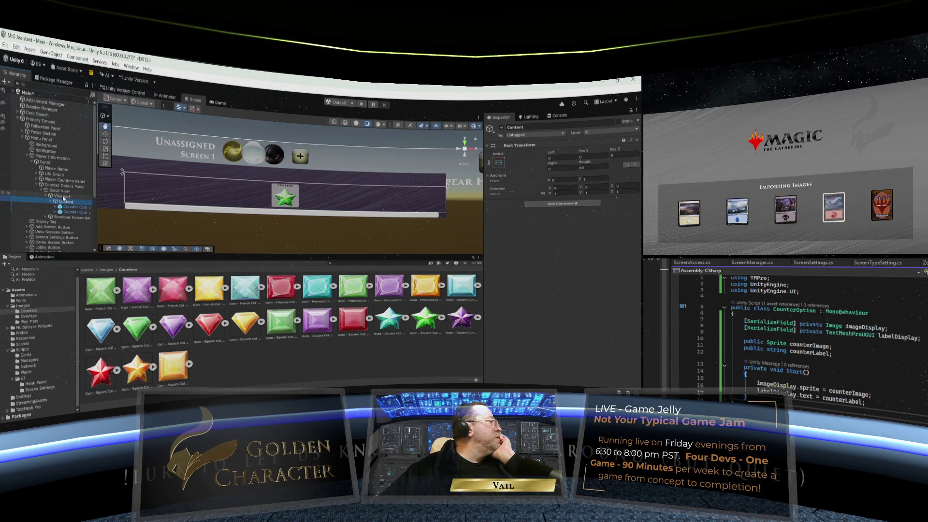
click(63, 196)
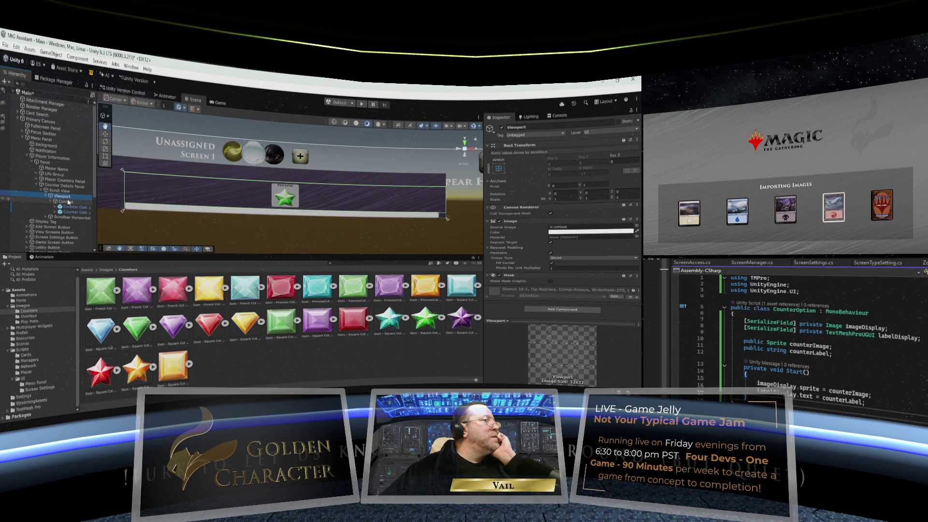
click(68, 201)
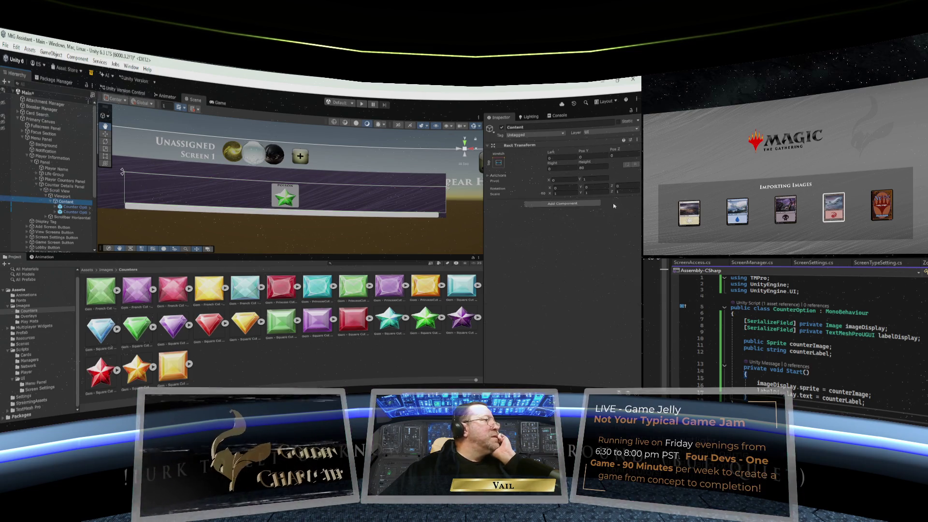
- Add a Horizontal Layout Group component to the Content object
click(562, 203)
text(grid)
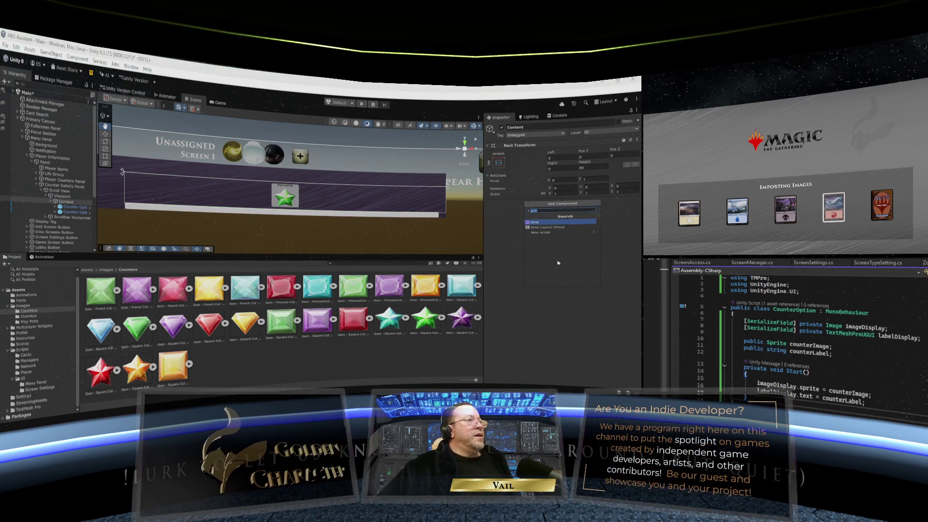
key(BackSpace)
key(BackSpace)
key(BackSpace)
text(vert)
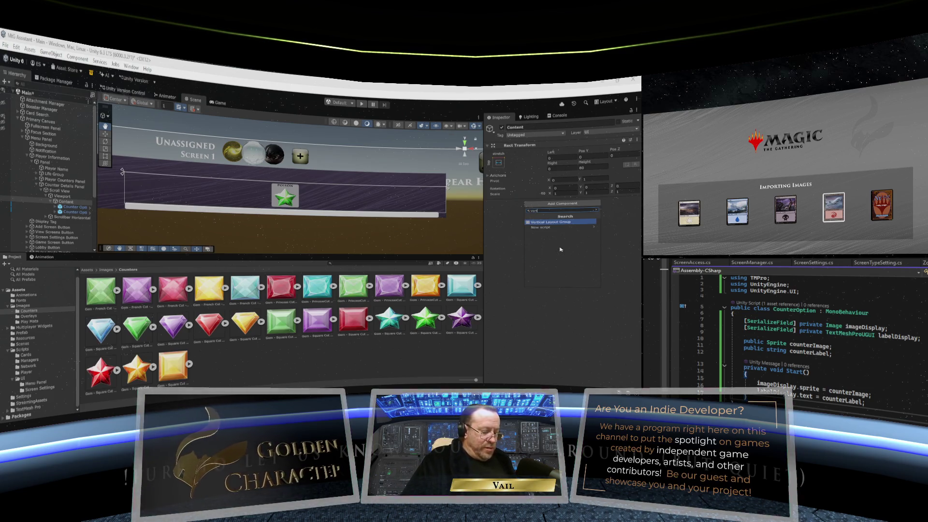
key(BackSpace)
key(BackSpace)
key(BackSpace)
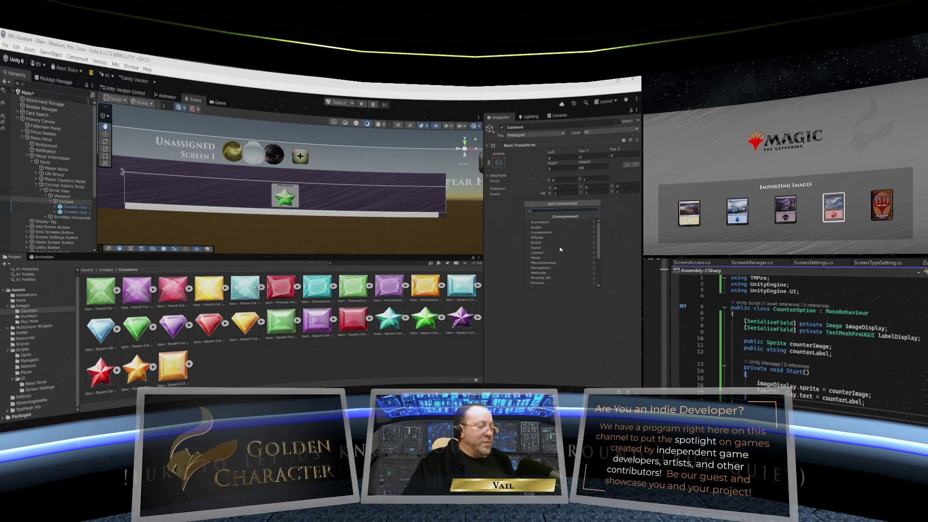
text(horts)
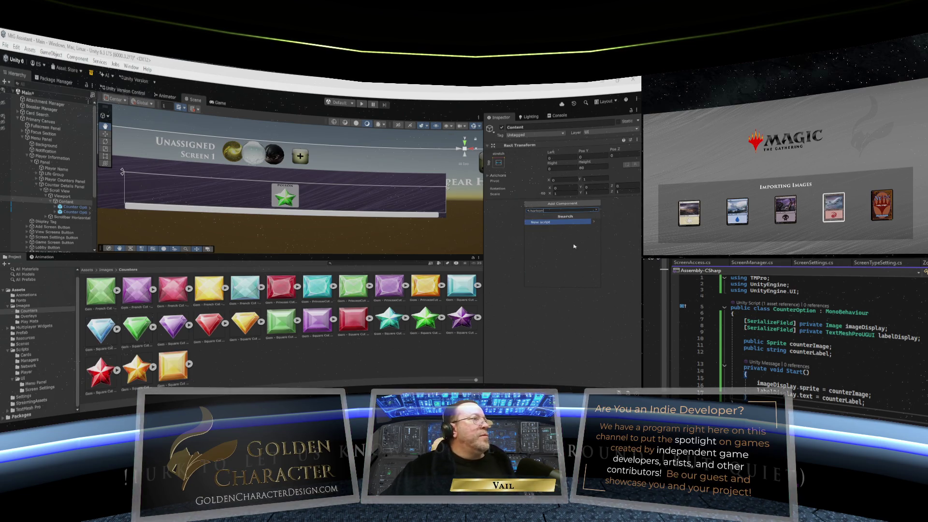
key(BackSpace)
key(BackSpace)
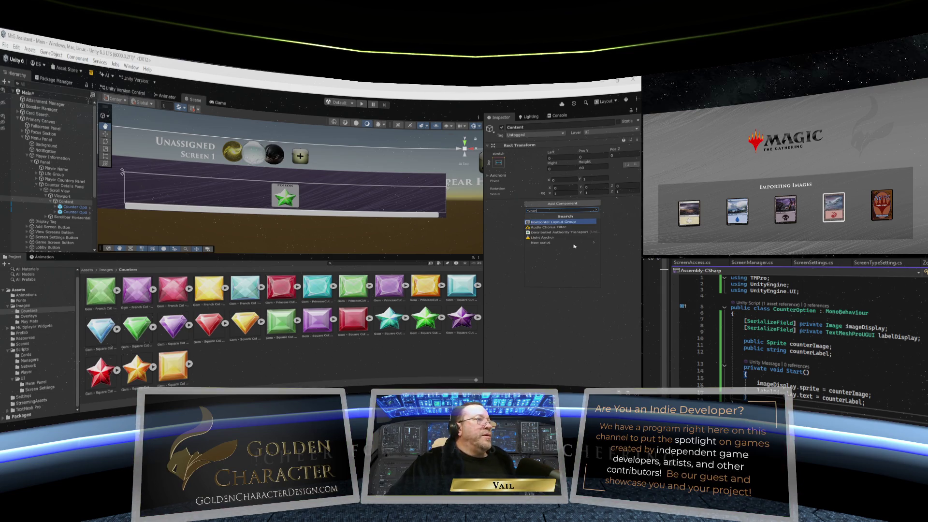
click(560, 222)
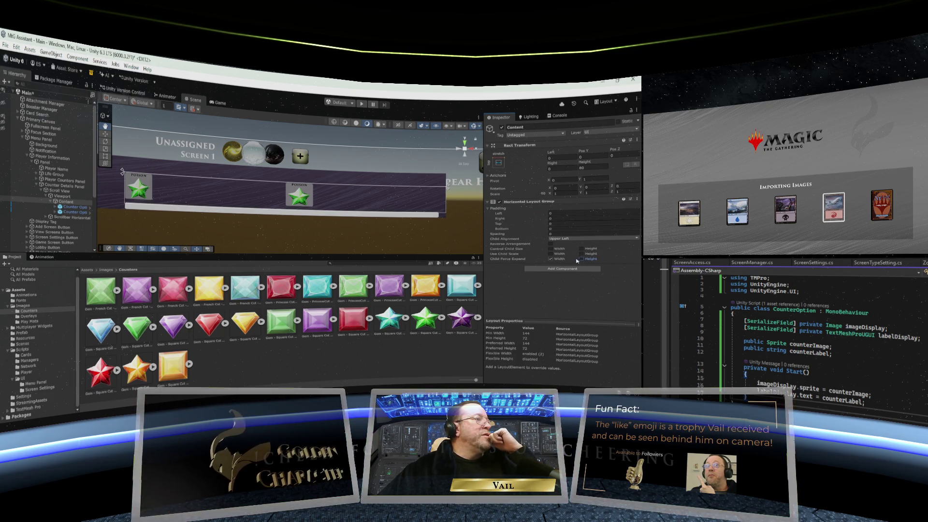
click(550, 258)
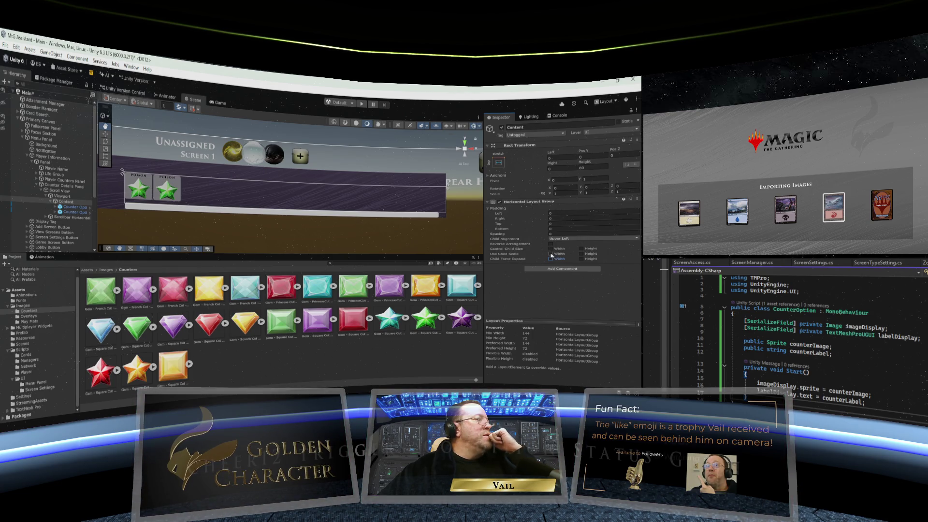
- Uncheck Child Force Expand Width and set Child Alignment to Middle Center
click(582, 254)
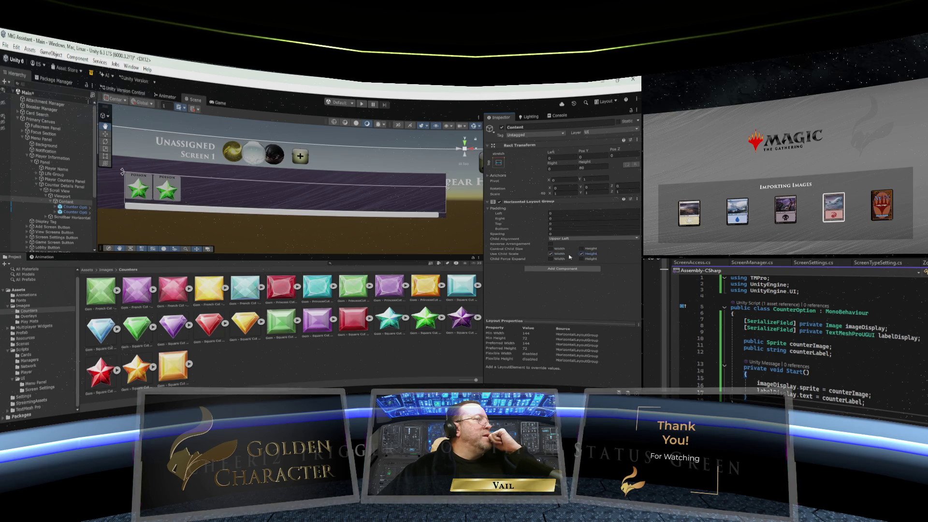
click(574, 240)
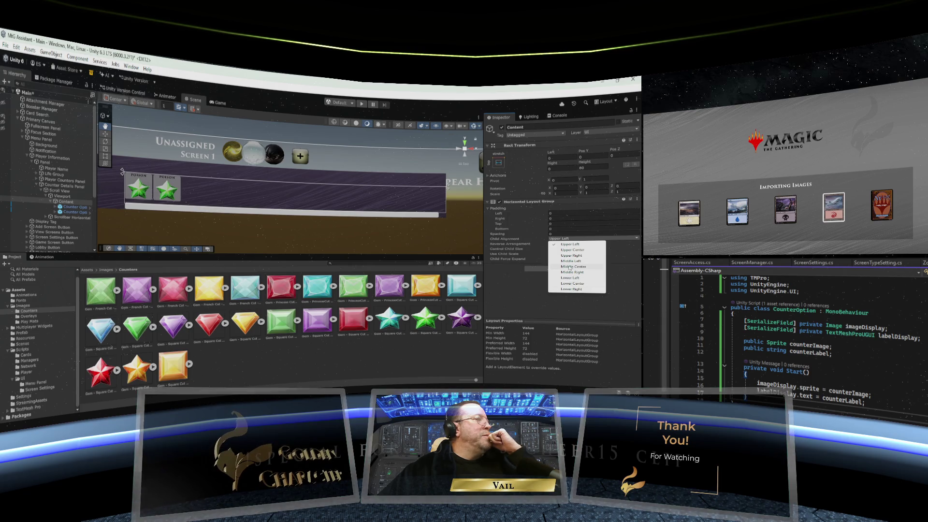
click(571, 267)
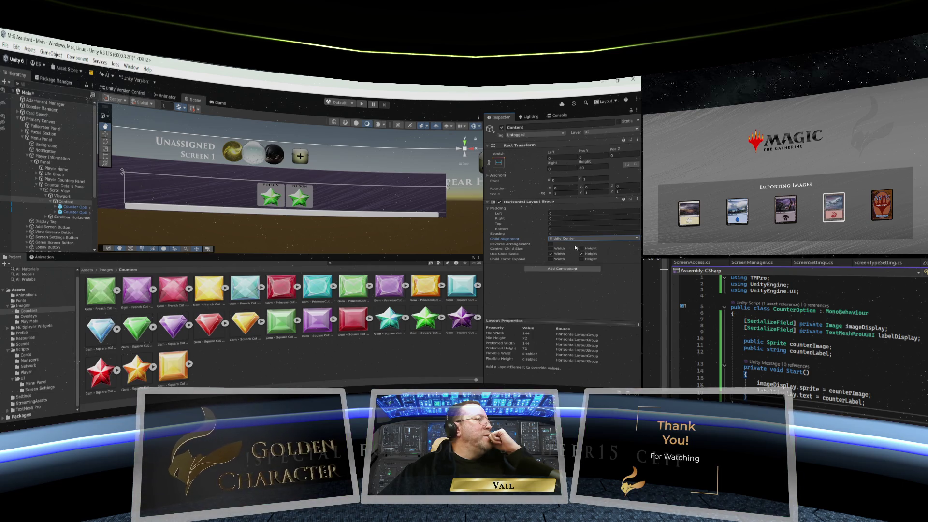
click(577, 239)
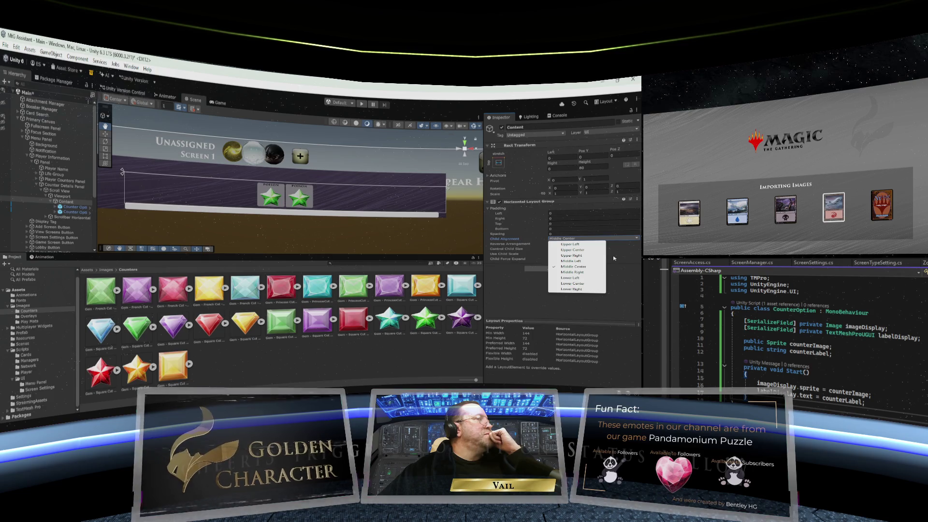
click(611, 255)
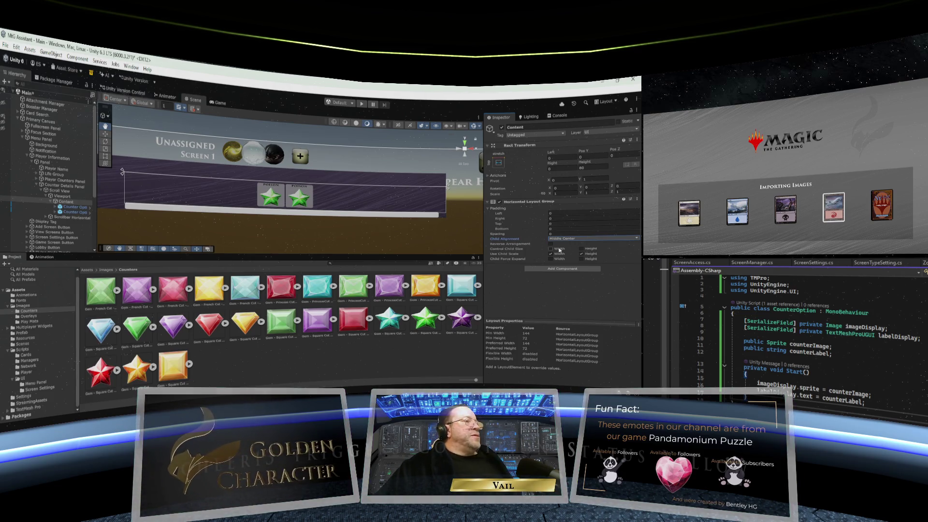
click(68, 213)
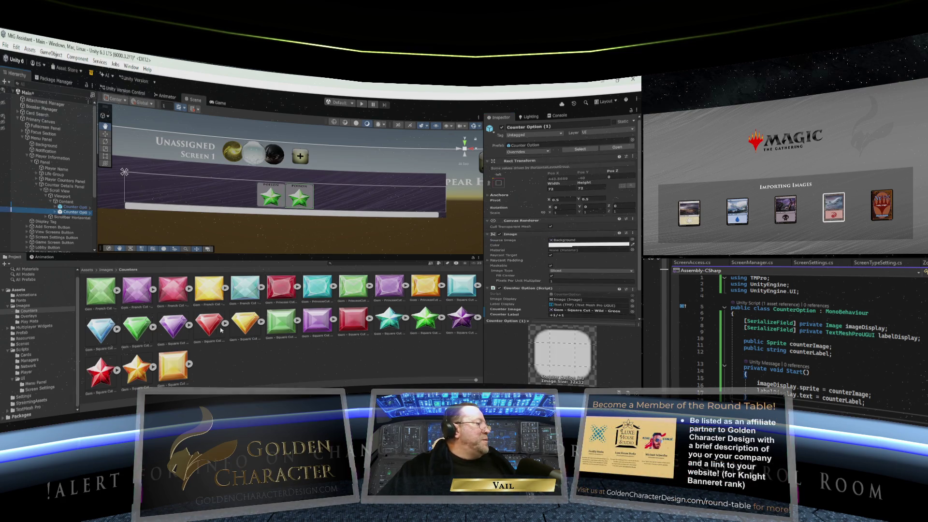
- Assign the red Square Cut Wild gem as Counter Option (1)'s Counter Image and edit its label
click(105, 373)
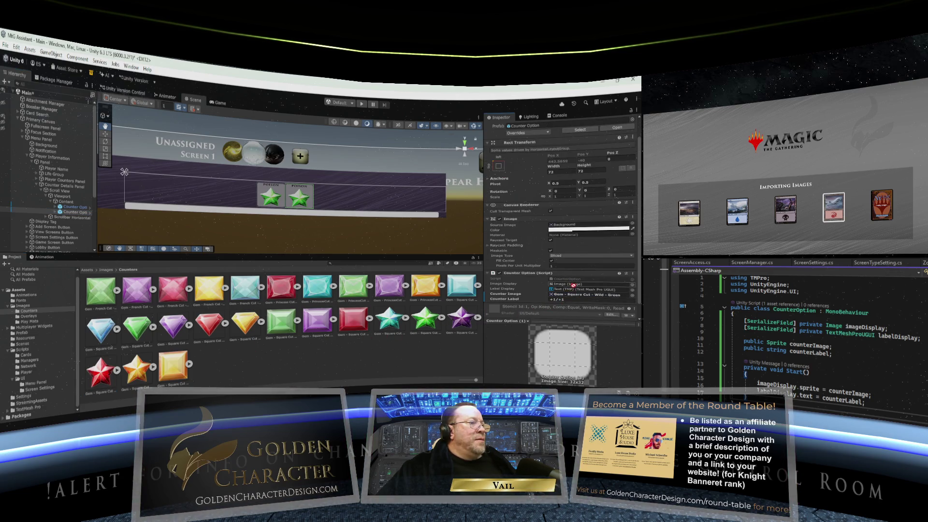
drag(573, 285, 584, 294)
click(563, 299)
click(565, 299)
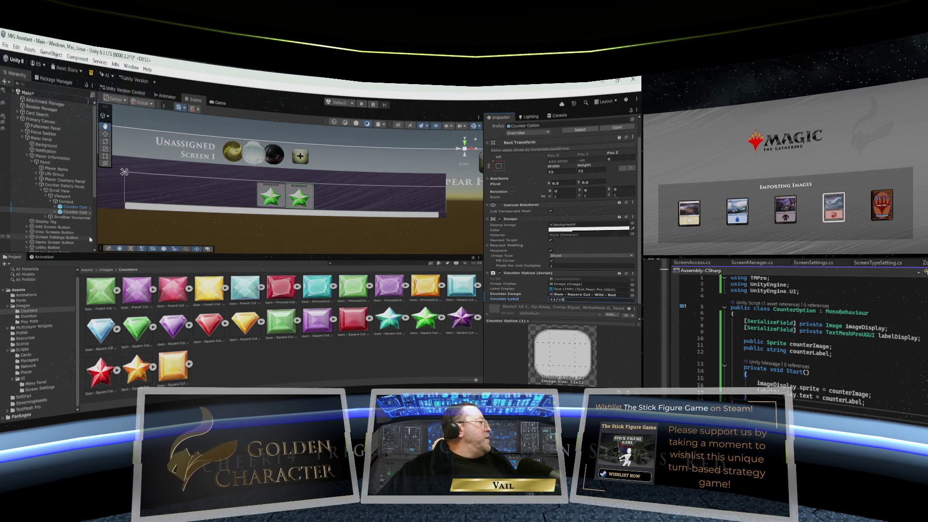
right_click(63, 214)
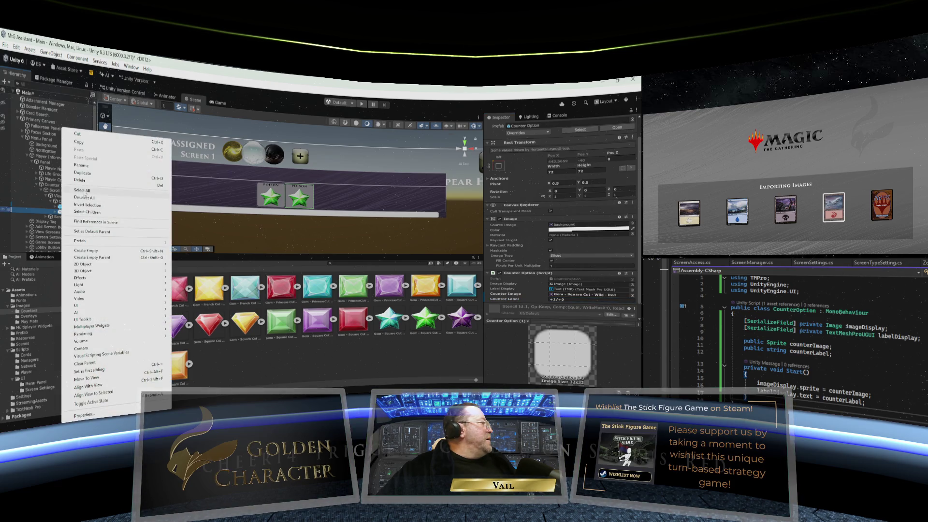
- Duplicate a third counter option with the gold gem image and label '+0/+1'
click(90, 173)
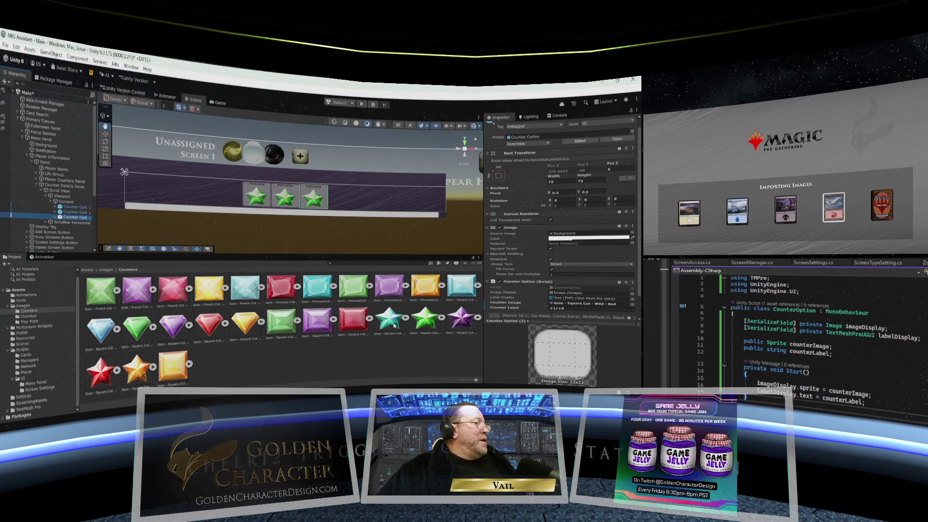
click(137, 369)
drag(137, 370, 587, 303)
click(559, 308)
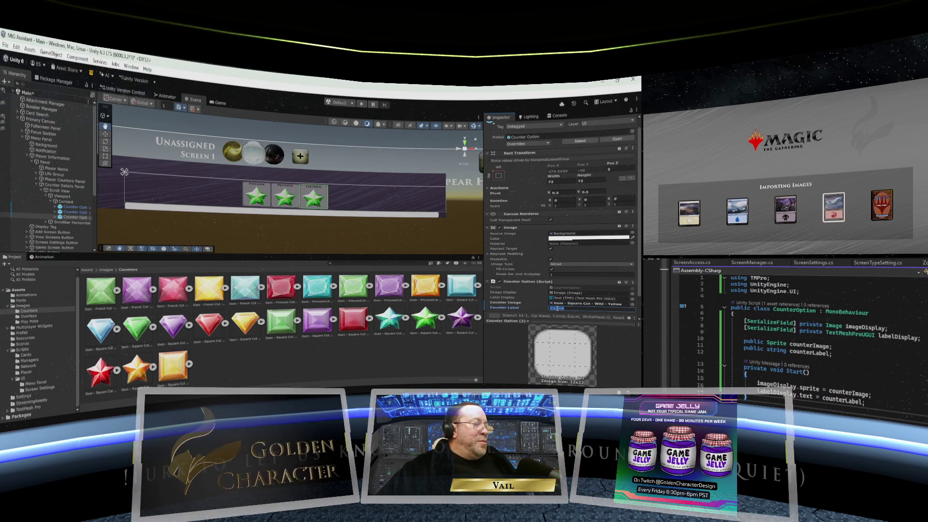
key(BackSpace)
text(0/+)
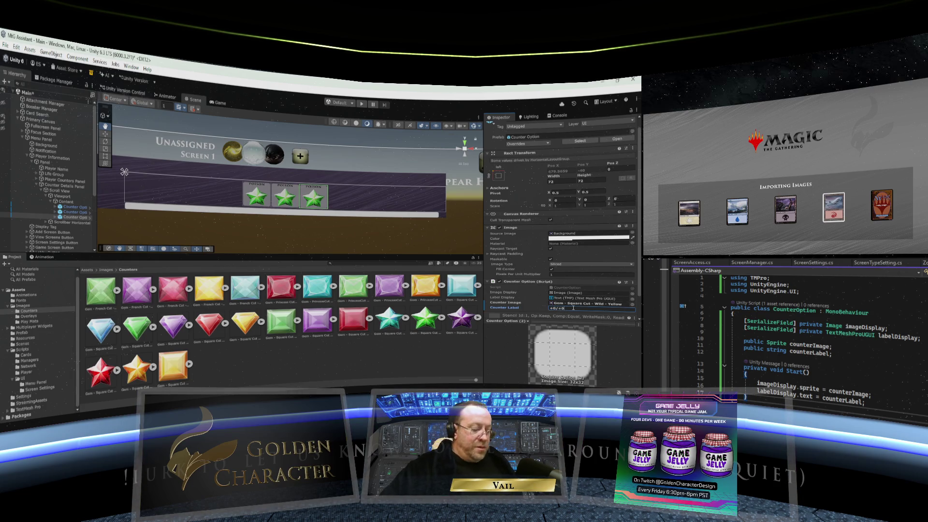
text(1)
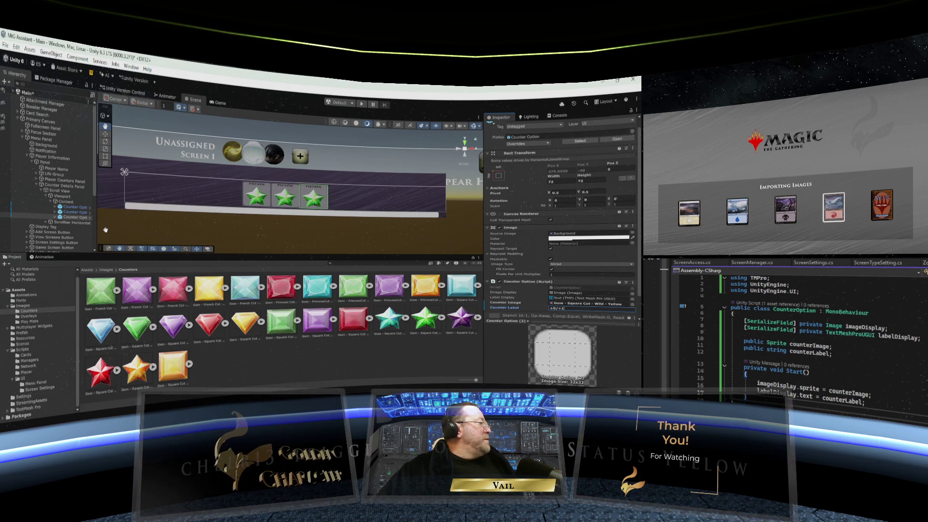
click(61, 218)
- Duplicate a fourth counter with the blue gem image, then a fifth copy with Ctrl+D
right_click(61, 218)
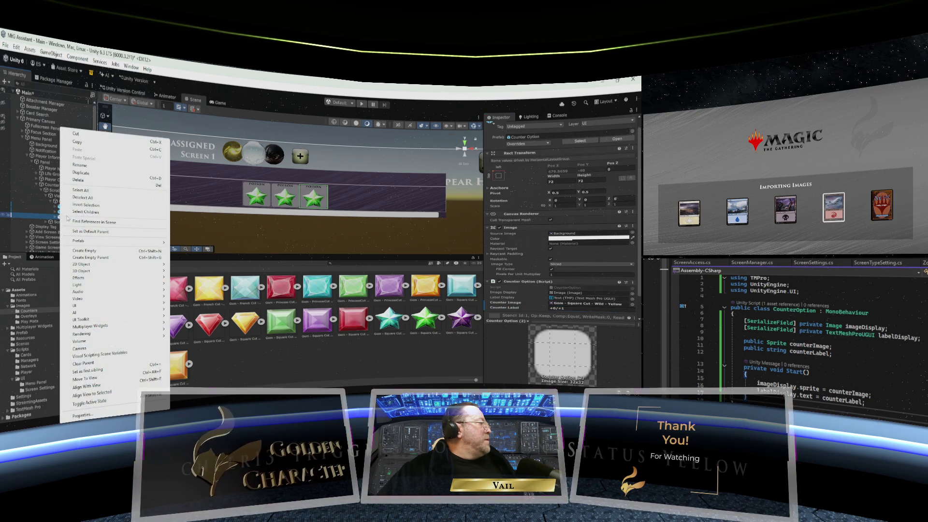
click(91, 176)
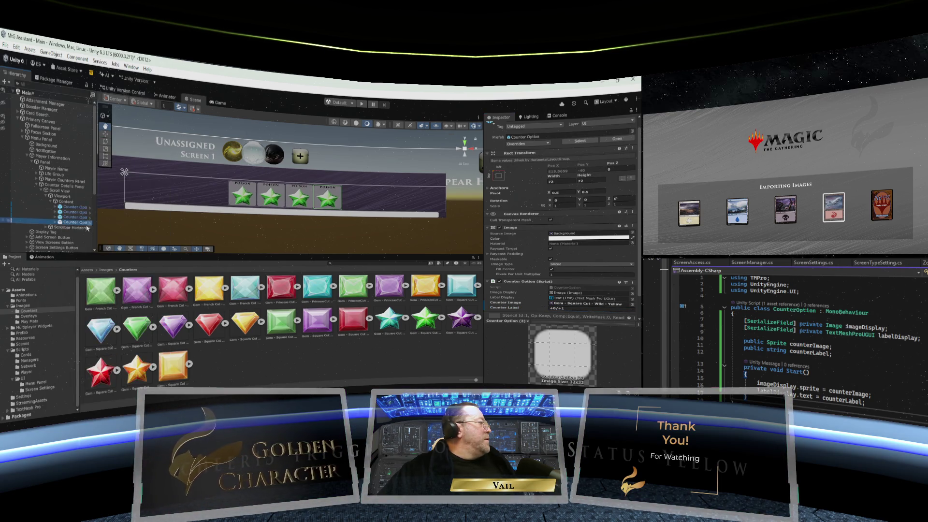
drag(400, 320, 571, 305)
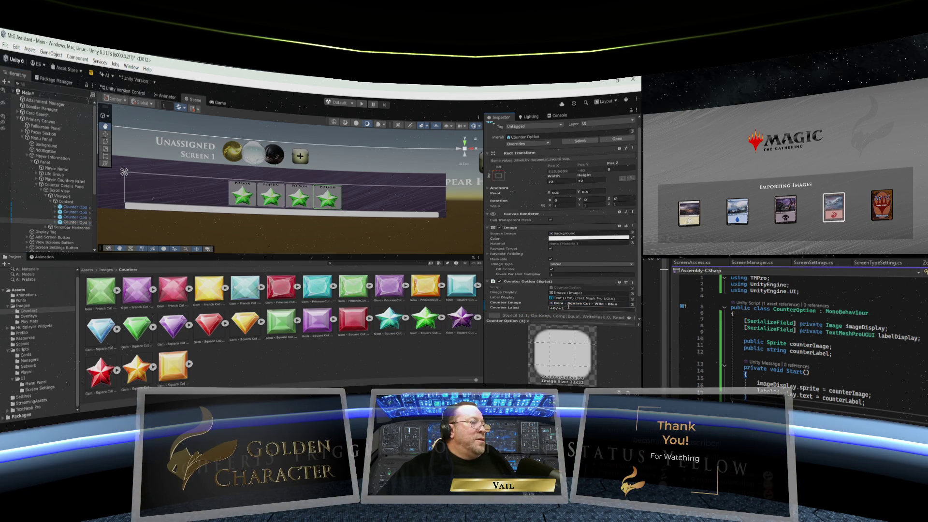
click(566, 308)
key(Return)
key(ctrl+d)
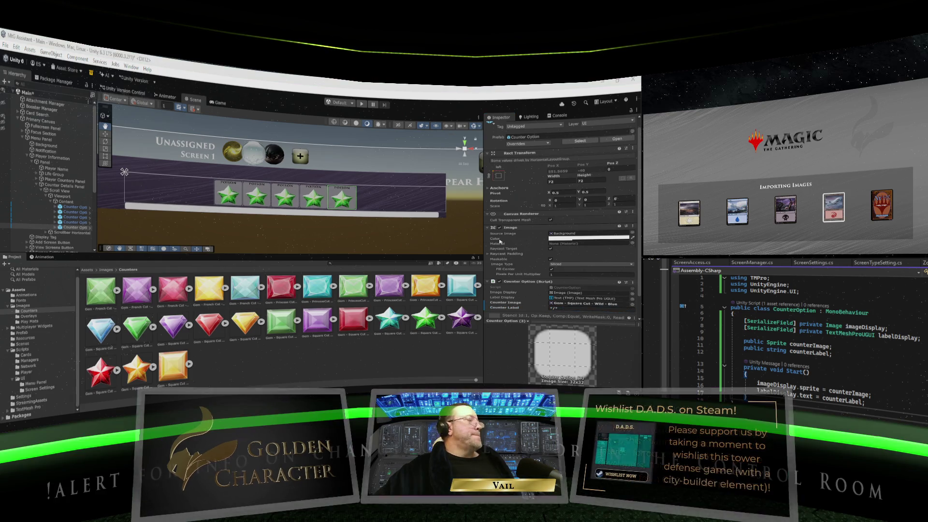
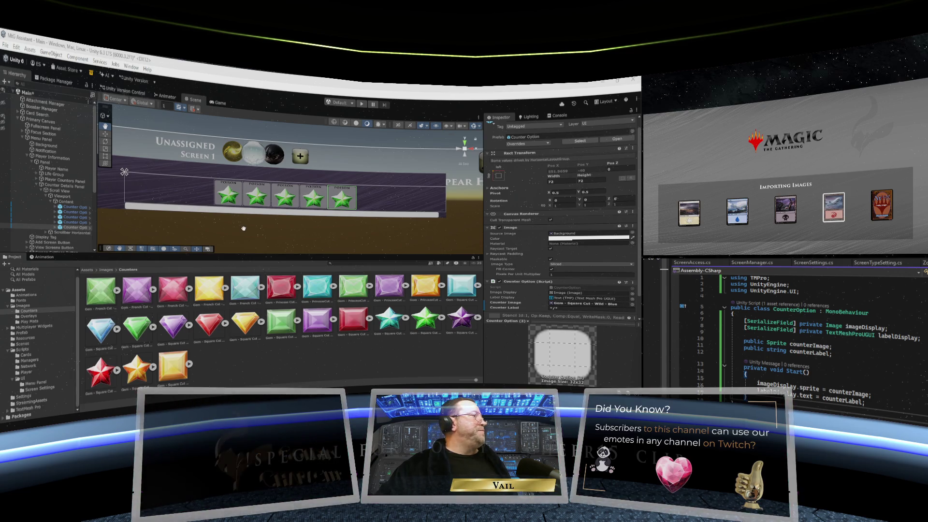
- Duplicate a Counter Option in the Hierarchy to create a sixth counter
scroll(289, 224, up, 1)
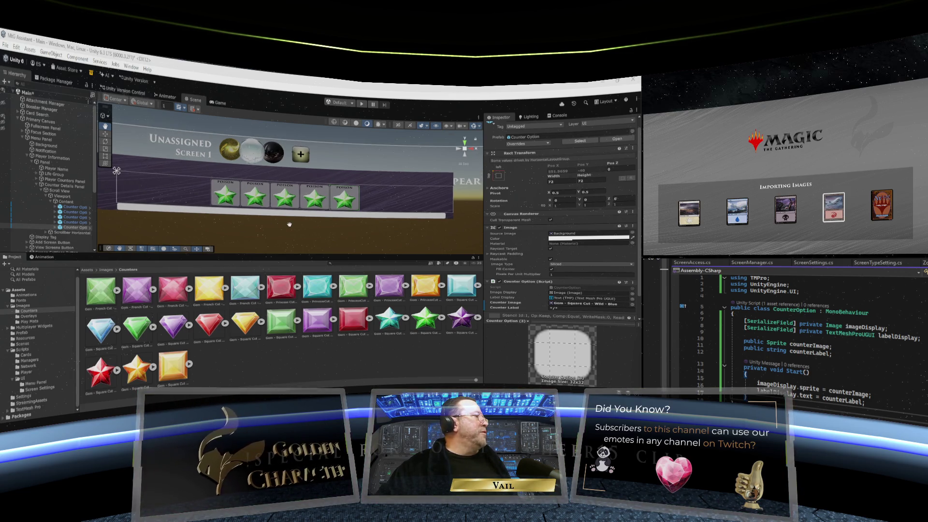
scroll(289, 224, down, 1)
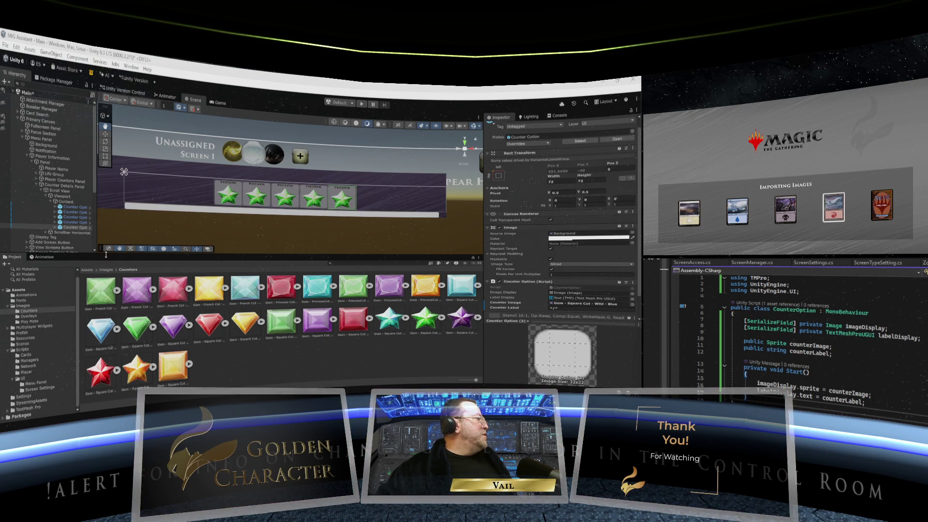
right_click(61, 230)
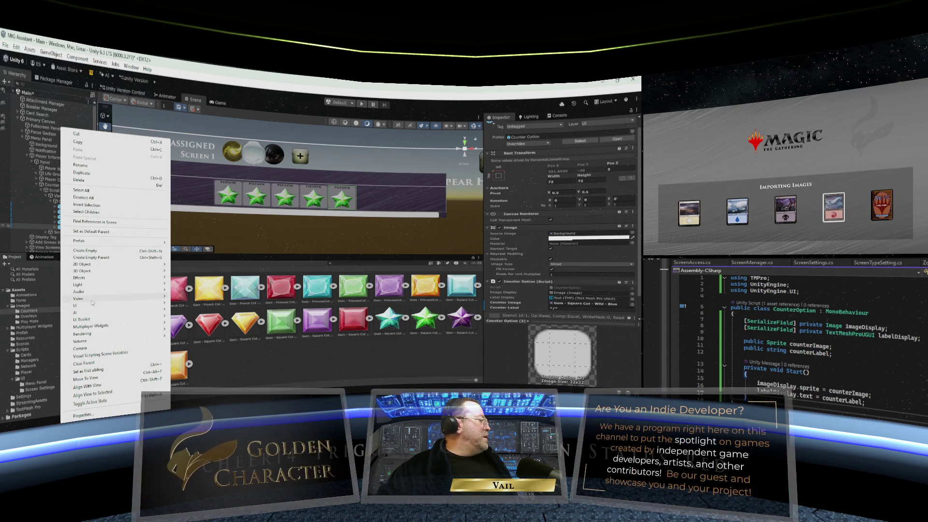
mouse_move(95, 315)
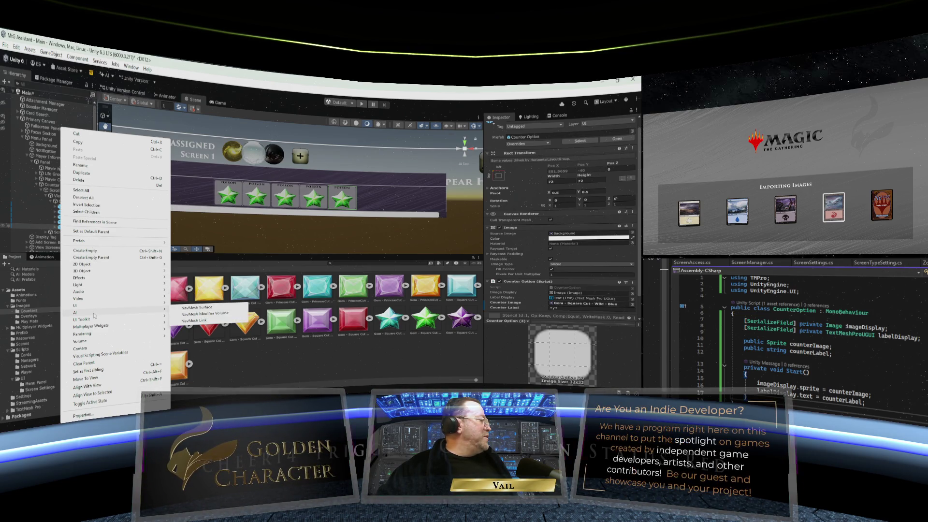
click(87, 173)
- Assign the purple gem as its Counter Image and start typing the Poison label
scroll(530, 270, down, 2)
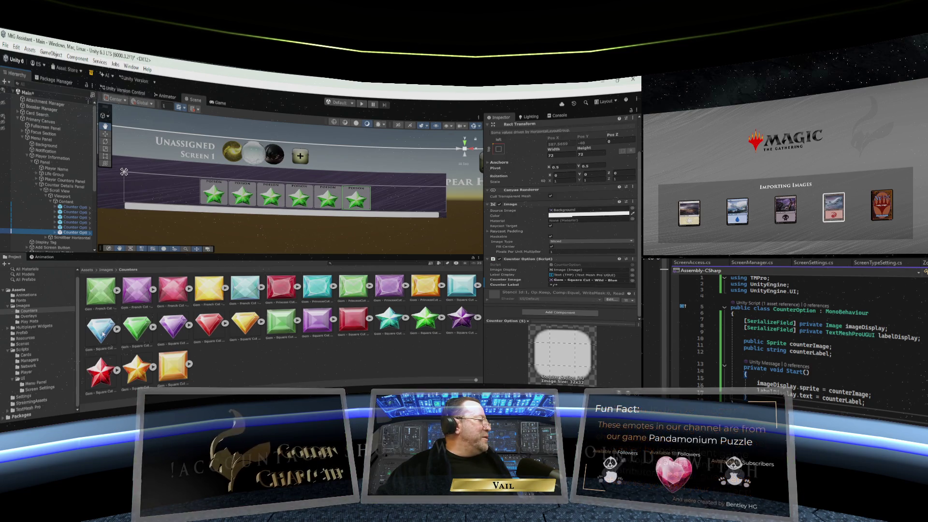
drag(176, 331, 563, 283)
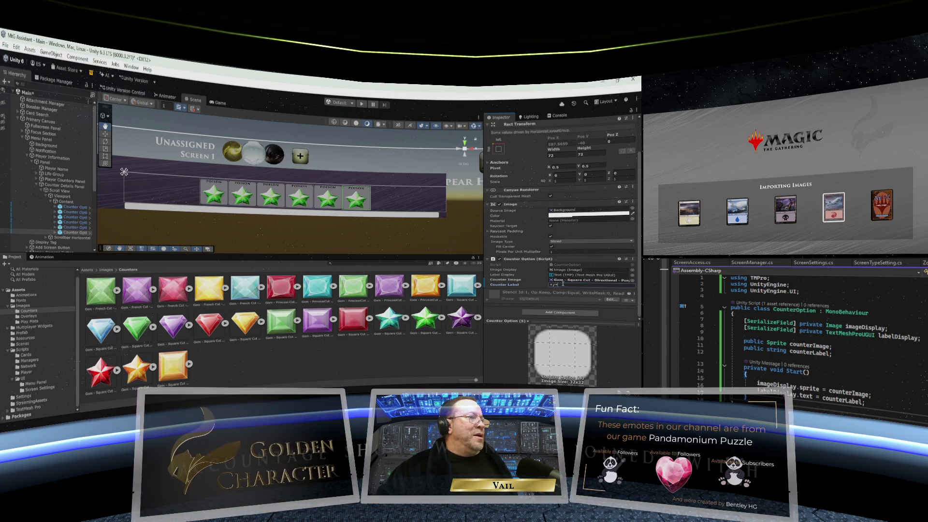
click(563, 284)
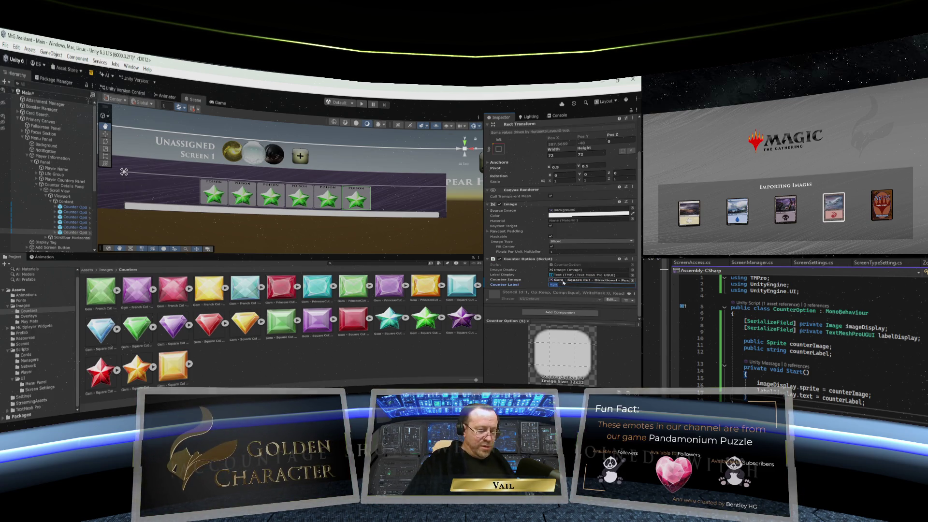
text(Poison)
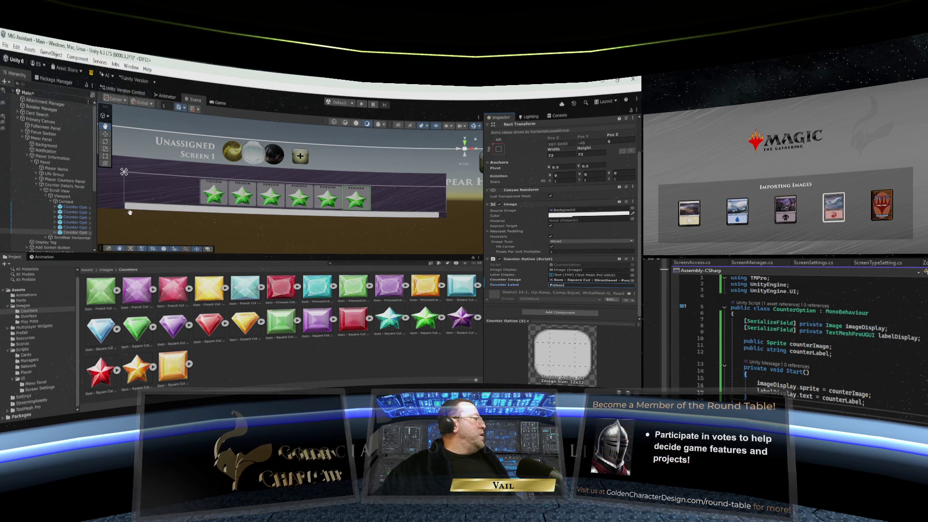
- Duplicate the counter into a seventh and give it the blue square-cut gem image
right_click(67, 234)
click(87, 179)
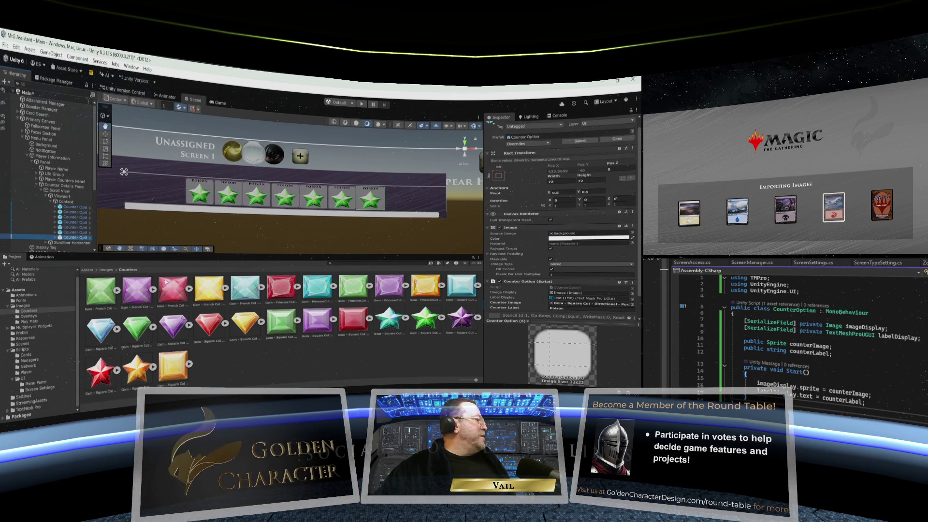
click(99, 330)
drag(423, 302, 567, 304)
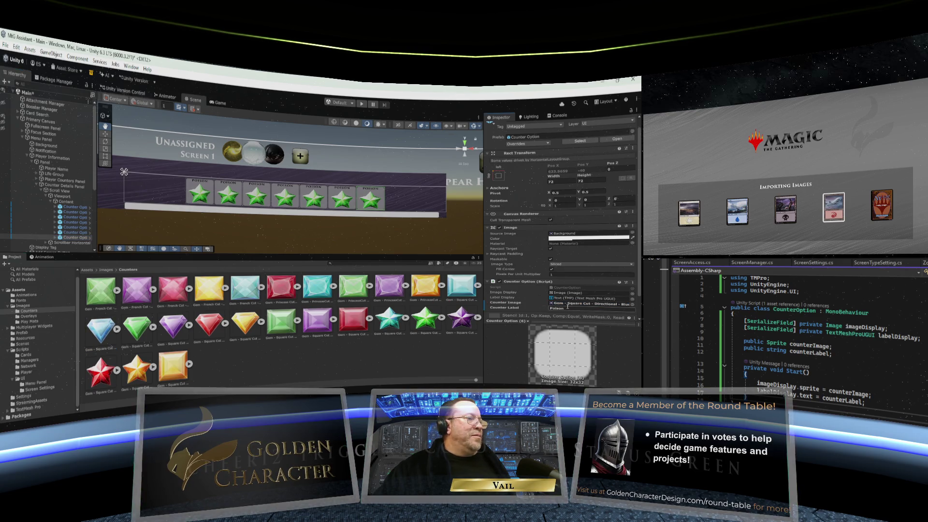
- Clear the Poison text from the new counter's Counter Label
click(566, 307)
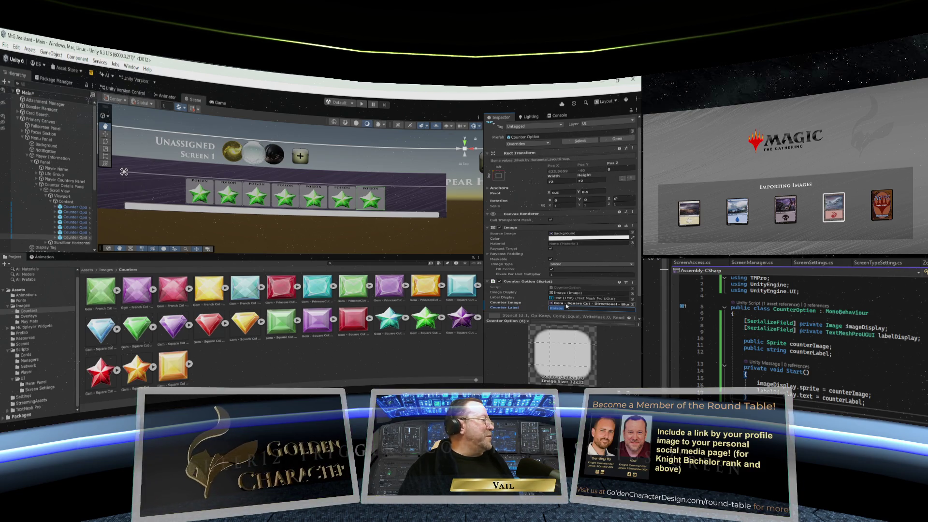
key(BackSpace)
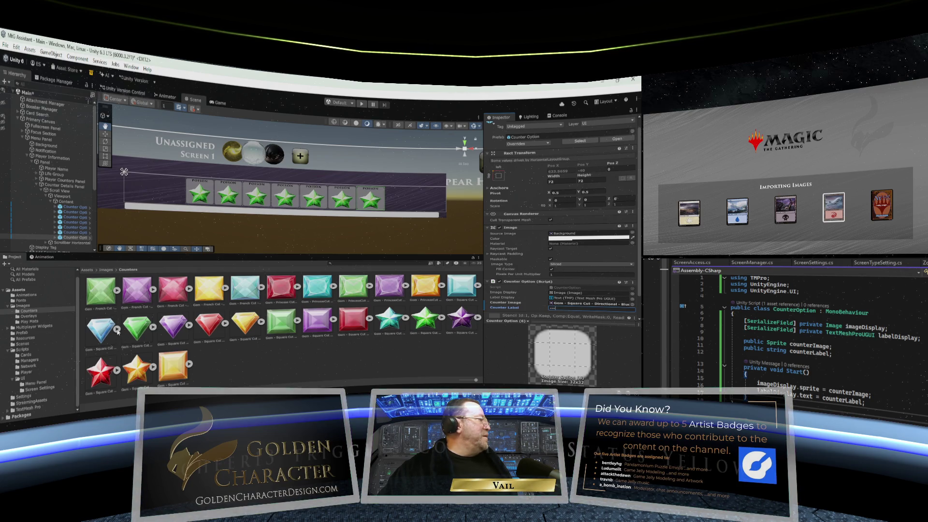
right_click(68, 238)
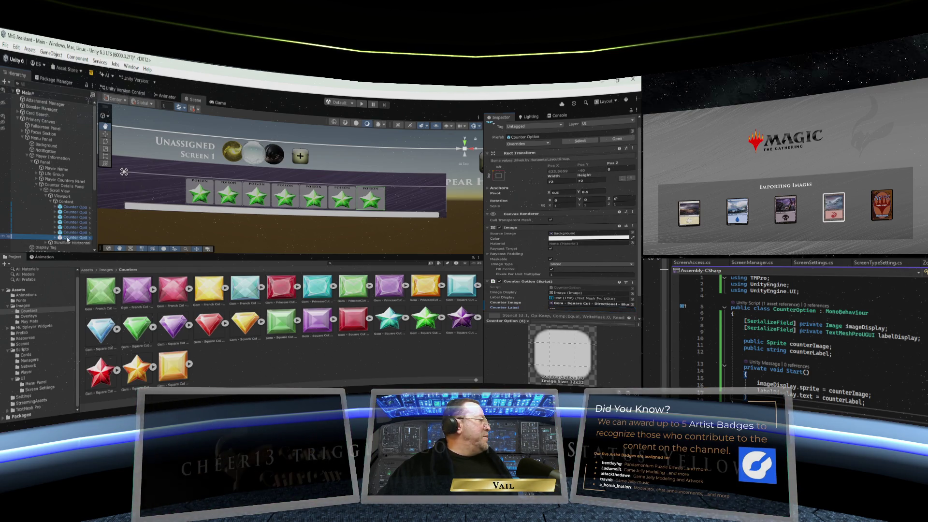
click(93, 174)
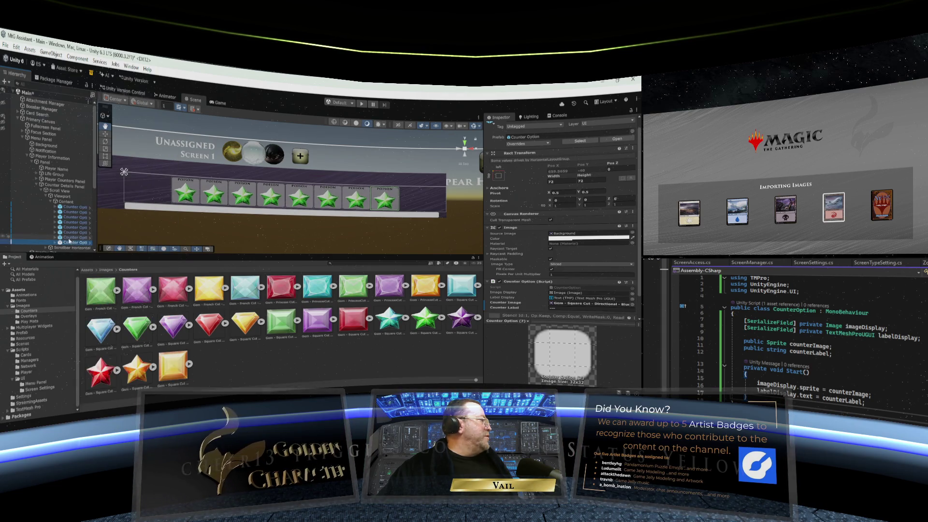
right_click(69, 242)
click(88, 173)
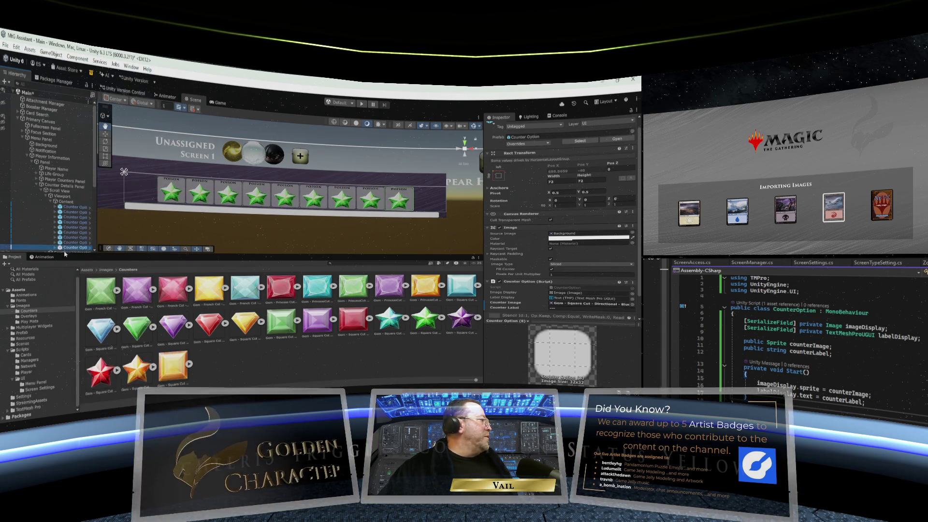
right_click(67, 250)
click(92, 173)
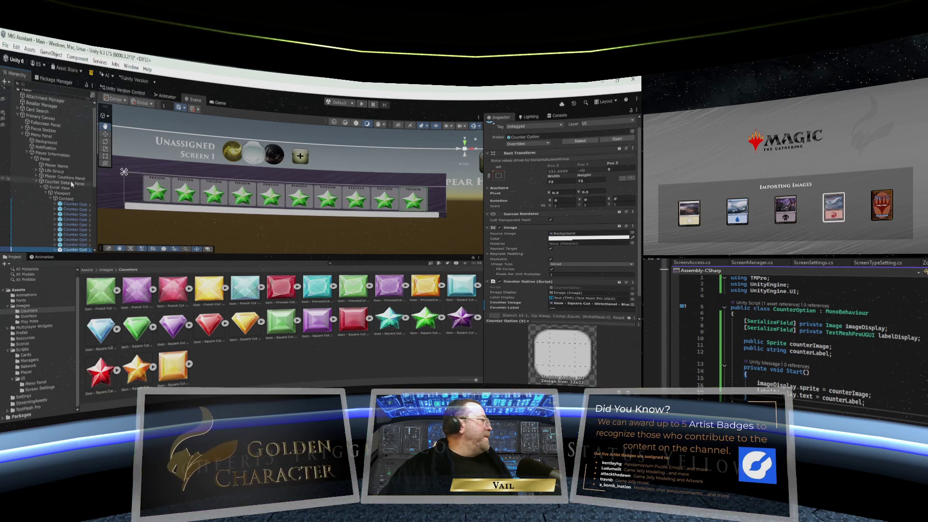
scroll(70, 181, down, 3)
click(73, 139)
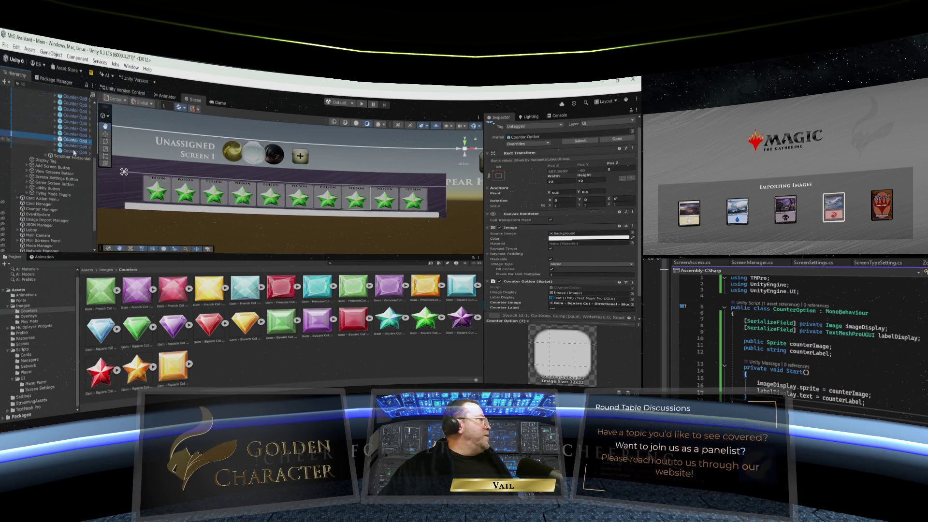
drag(139, 329, 588, 304)
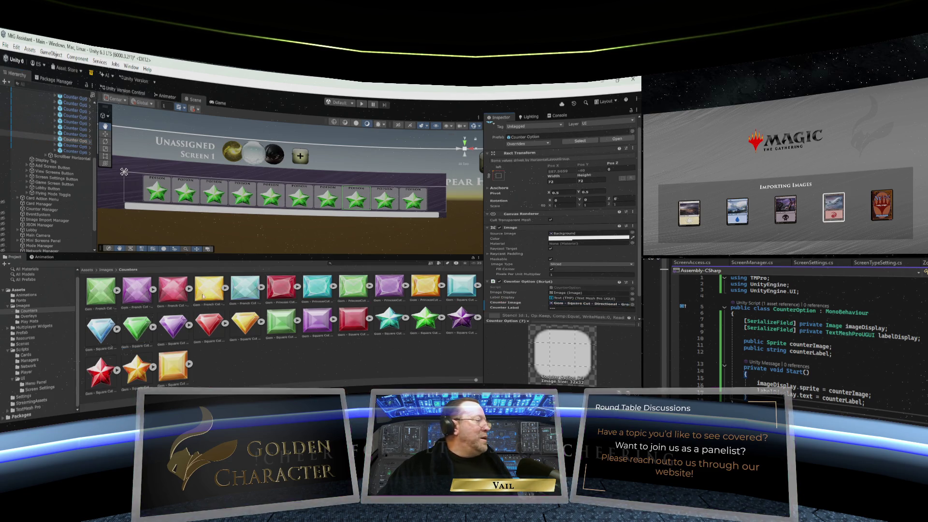
click(73, 146)
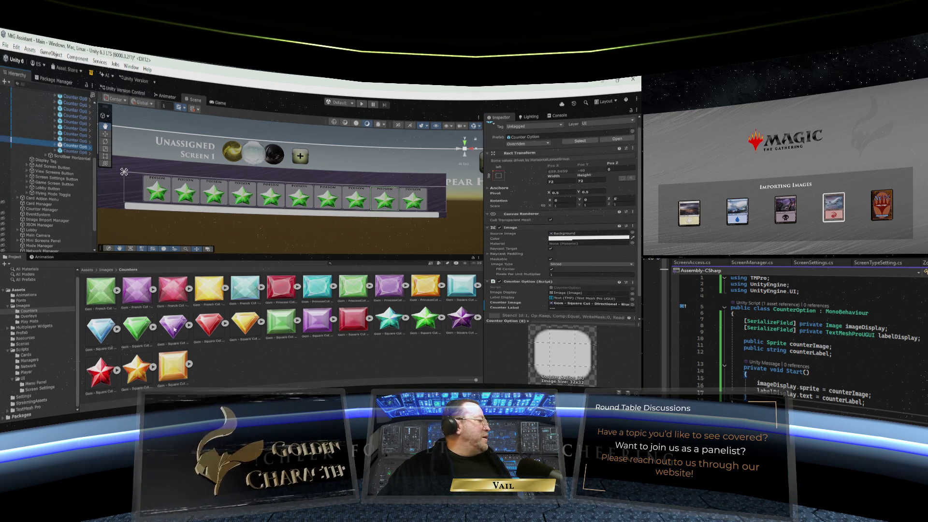
mouse_move(209, 324)
mouse_down()
mouse_move(589, 300)
mouse_move(563, 305)
mouse_up()
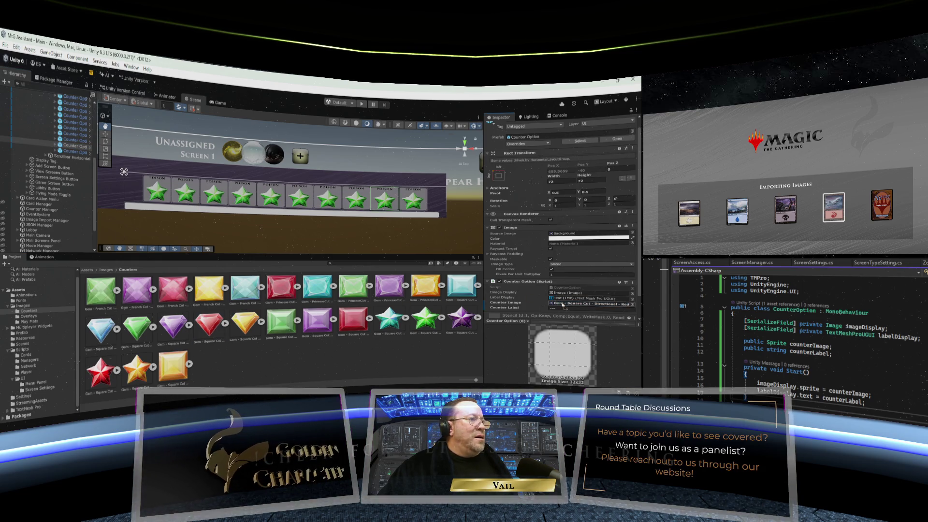
click(72, 152)
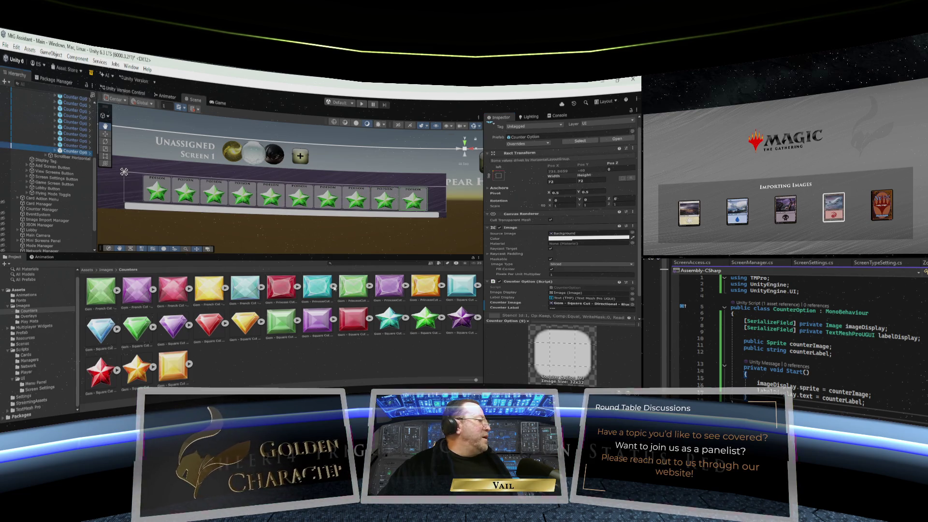
drag(242, 320, 587, 303)
scroll(37, 160, down, 2)
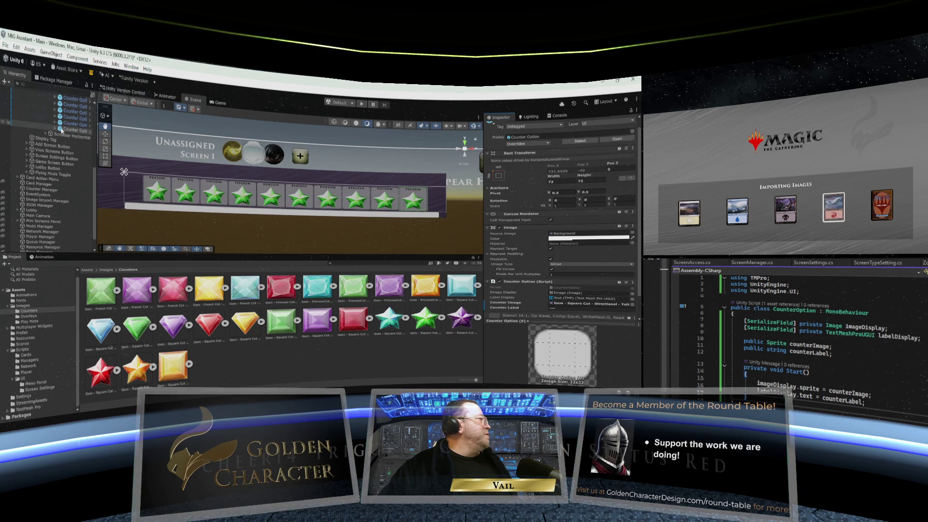
right_click(61, 128)
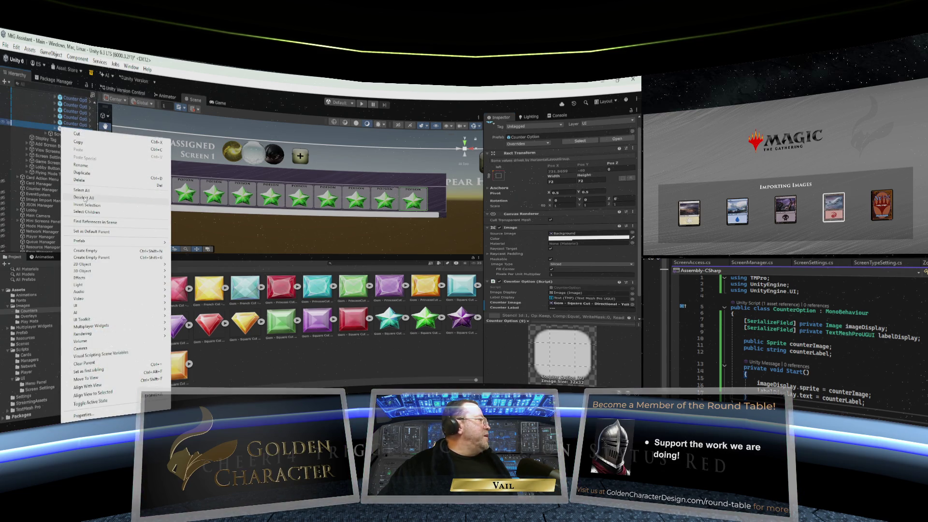
click(82, 173)
right_click(62, 128)
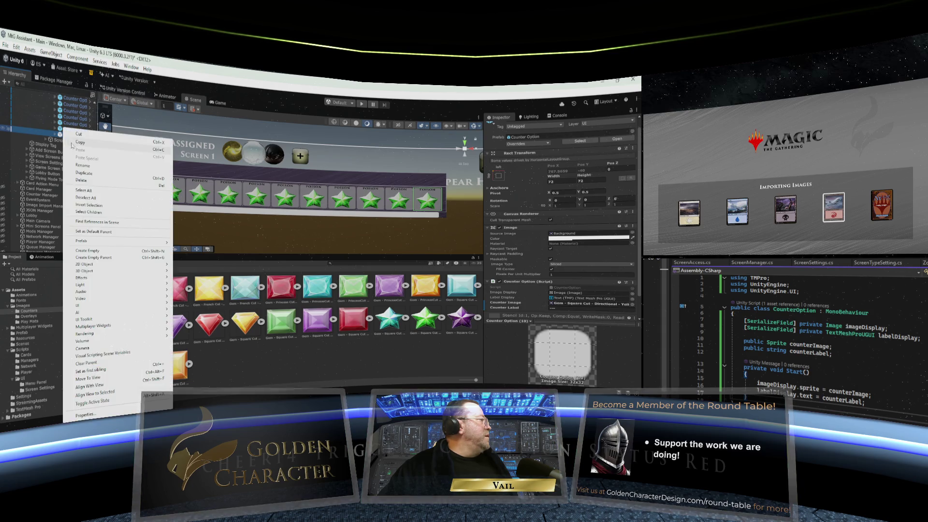
click(88, 172)
right_click(66, 130)
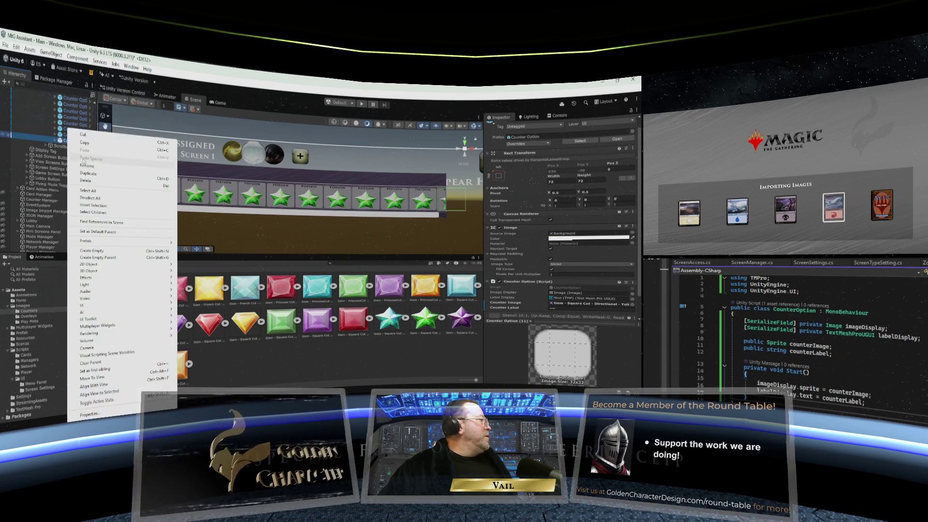
click(88, 175)
right_click(69, 150)
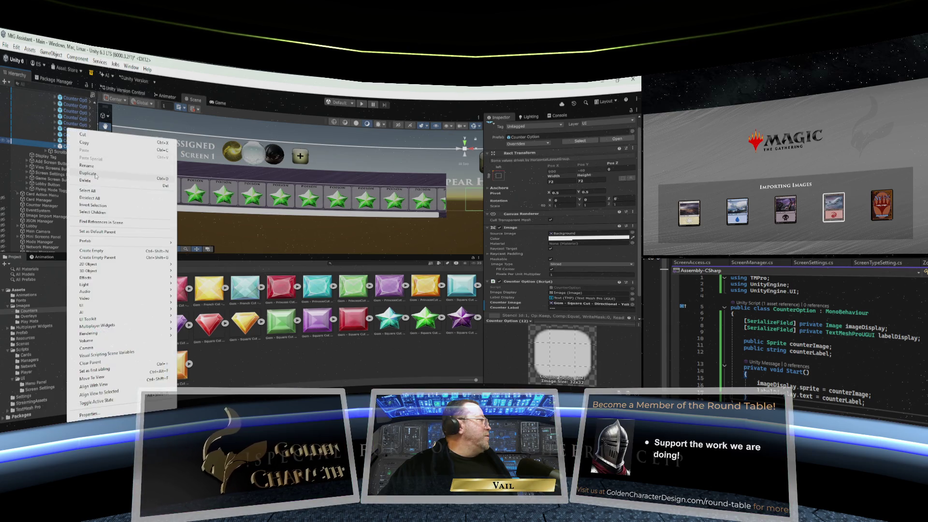
click(95, 174)
right_click(72, 158)
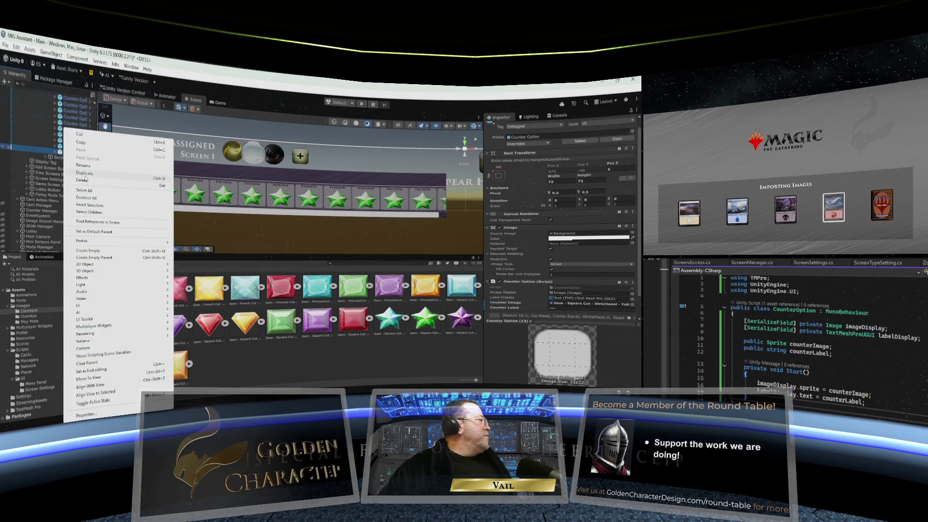
click(87, 178)
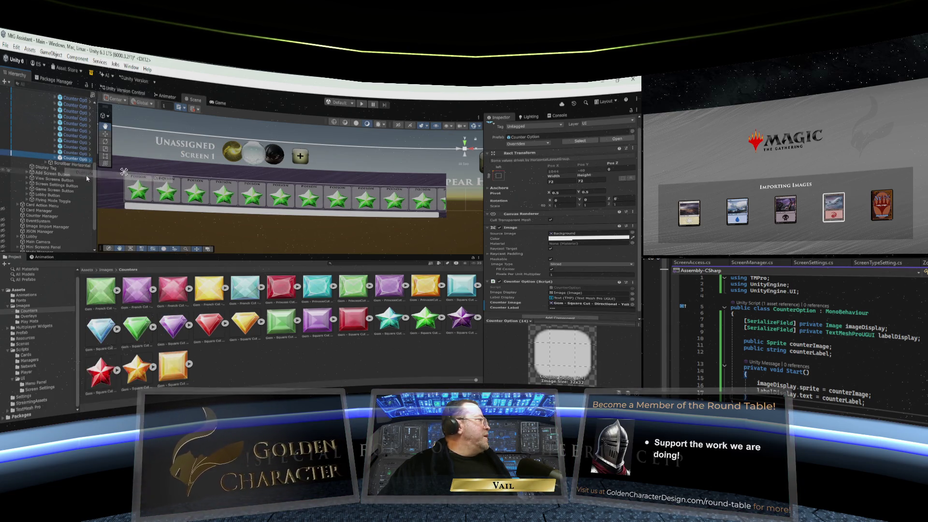
click(69, 136)
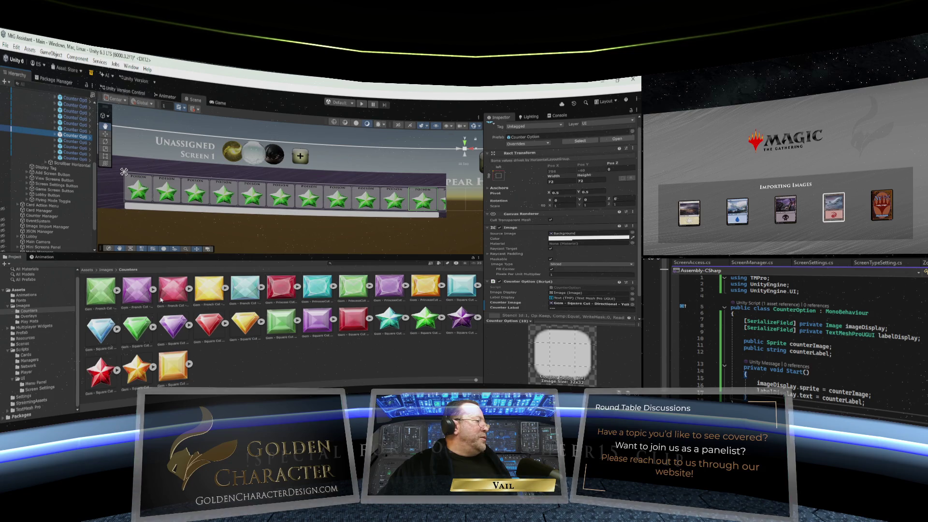
- Give the current counter and Counter Options (11)–(14) green, purple, other, yellow and blue French Cut gems
mouse_move(101, 293)
mouse_down()
mouse_move(555, 294)
mouse_move(589, 304)
mouse_up()
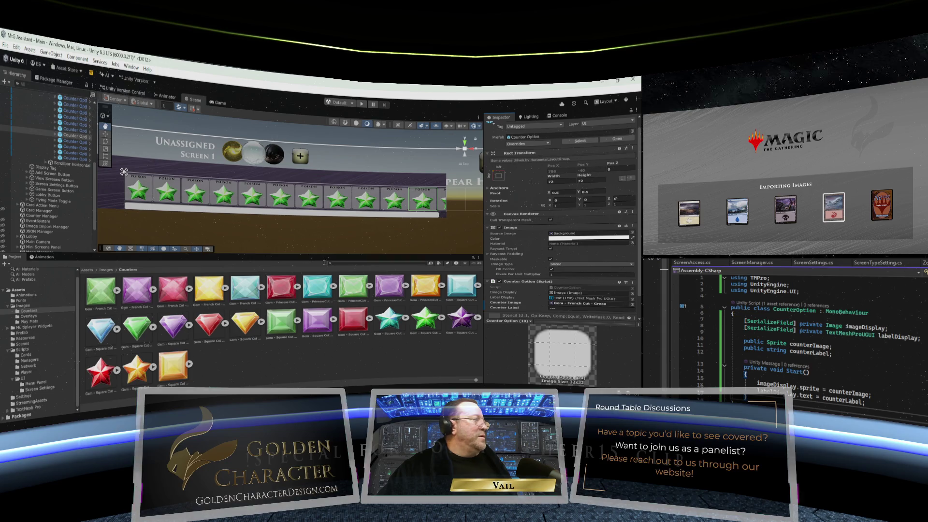
click(75, 140)
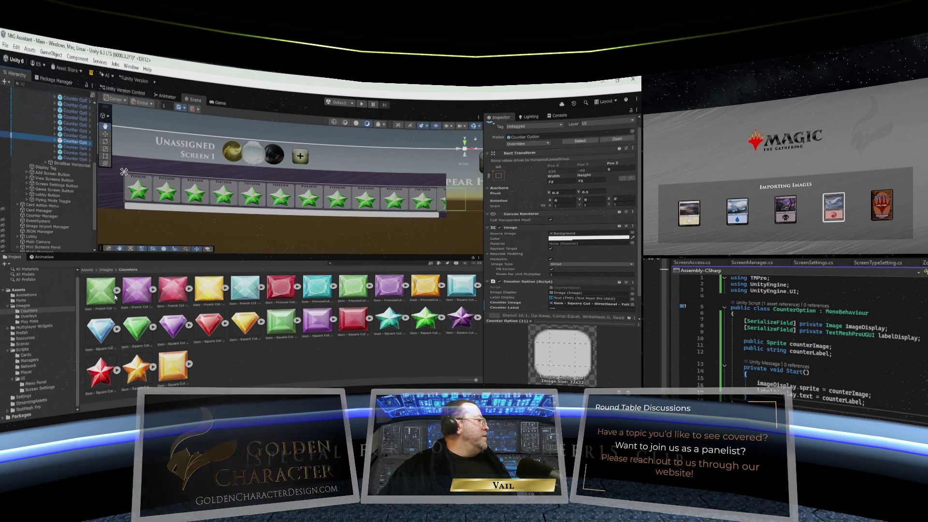
drag(134, 296, 568, 304)
click(75, 146)
drag(173, 288, 570, 303)
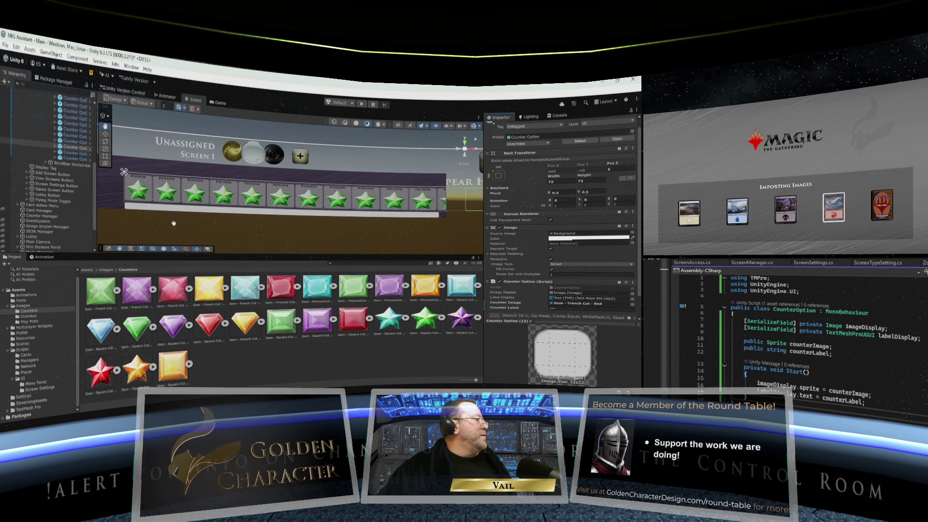
click(75, 153)
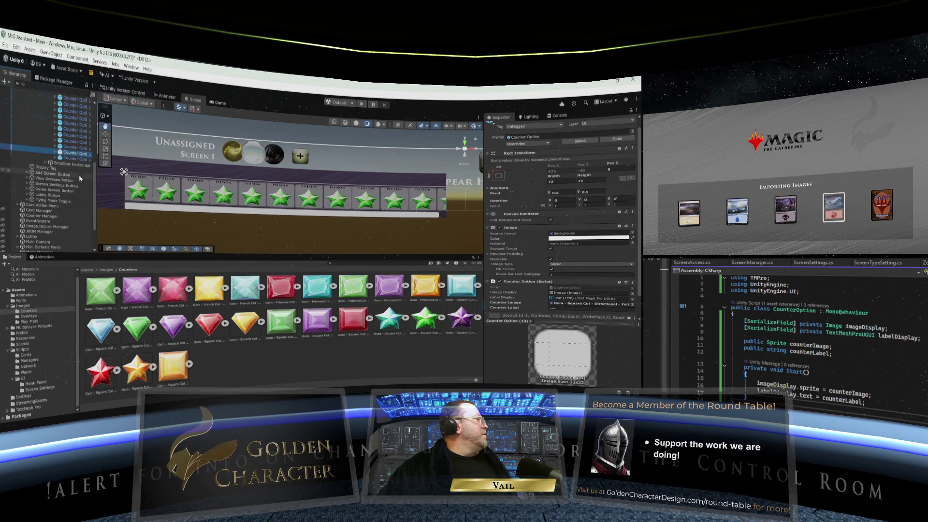
drag(207, 291, 570, 303)
click(75, 159)
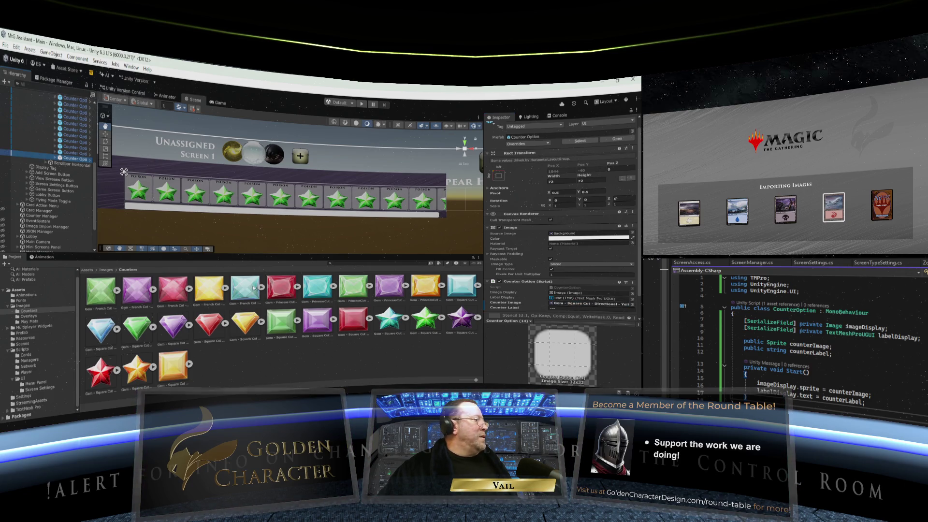
drag(250, 291, 572, 305)
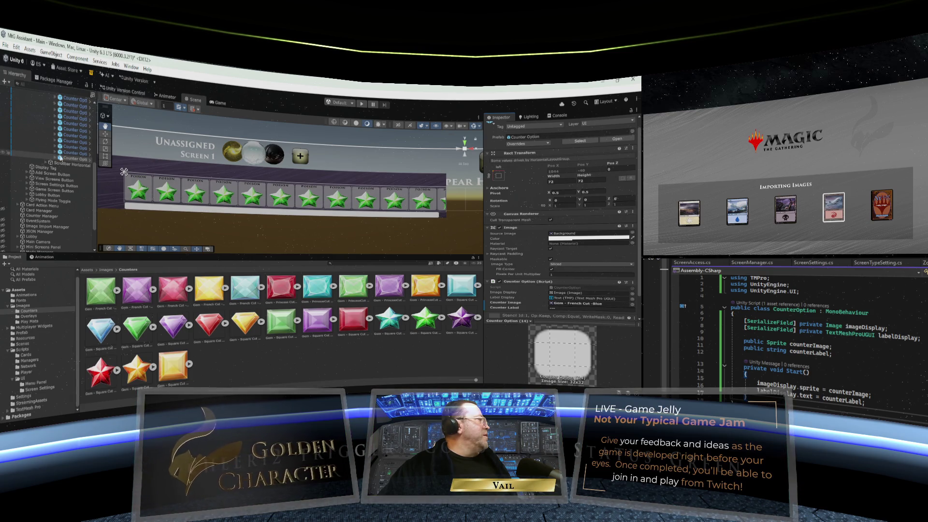
- Duplicate Counter Option (15) repeatedly to create Counter Options (16) through (19)
right_click(63, 159)
click(66, 159)
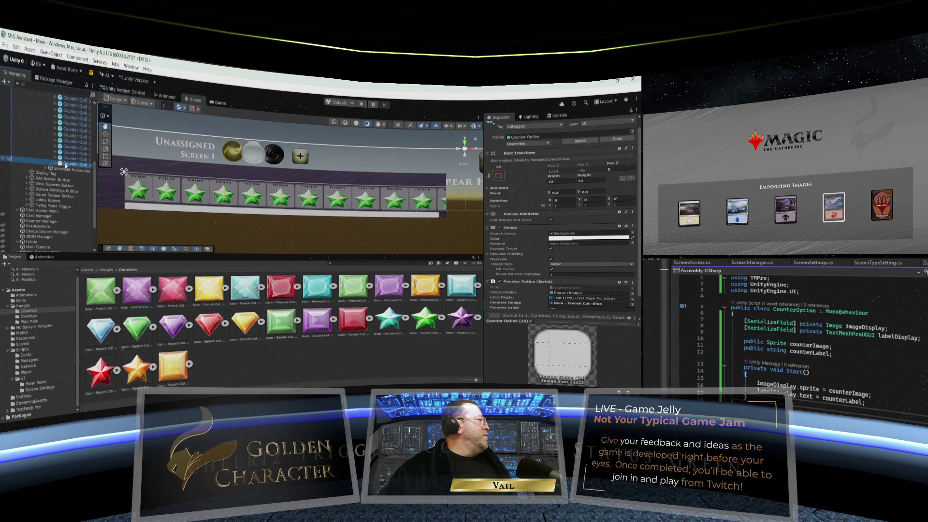
right_click(64, 164)
click(76, 173)
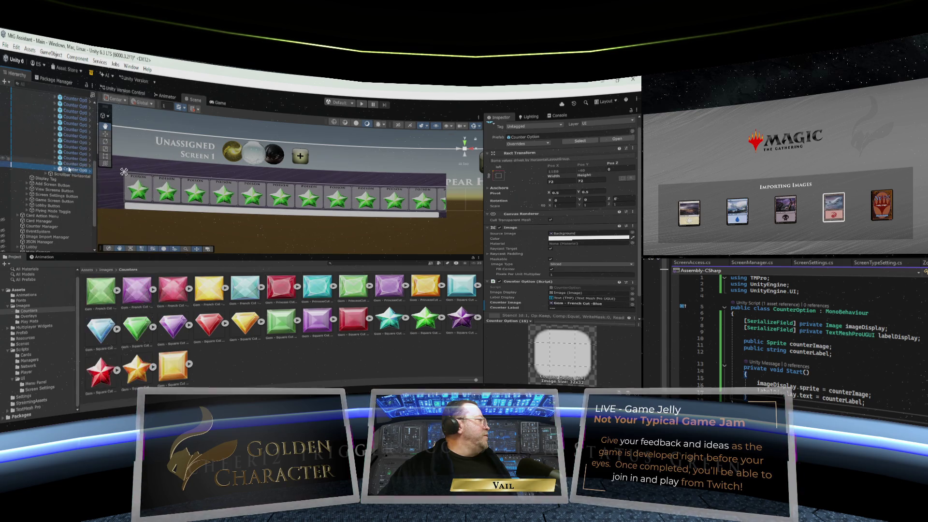
right_click(64, 167)
click(73, 173)
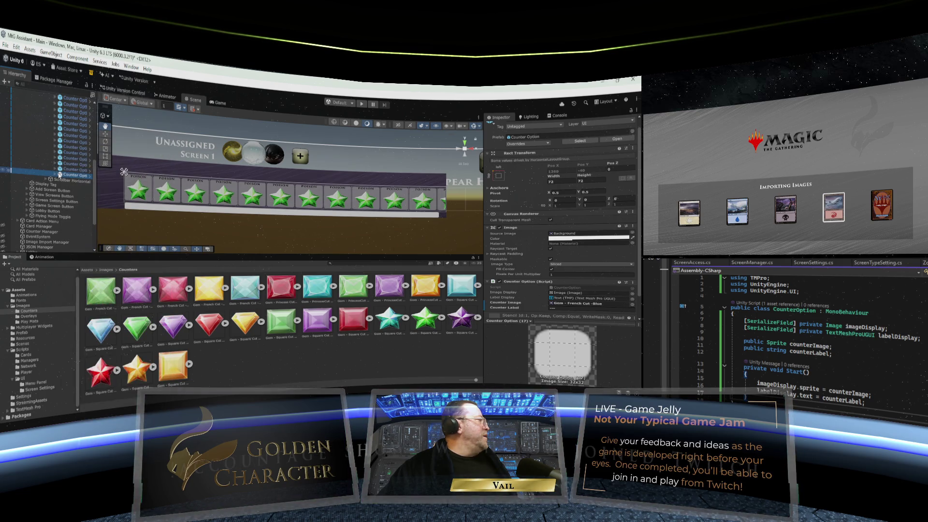
right_click(61, 170)
click(80, 172)
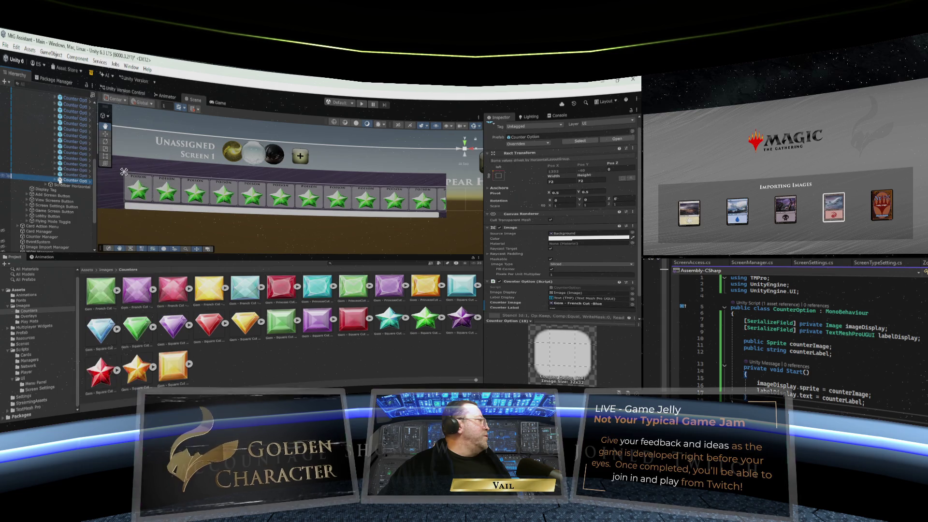
right_click(64, 178)
click(86, 177)
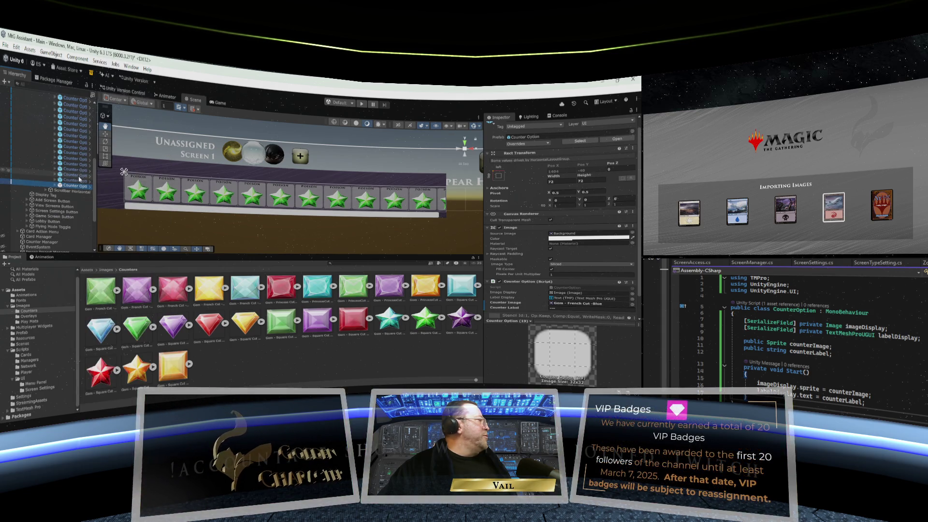
- Give Counter Options (15)–(19) red, blue, green, purple and yellow Princess Cut gem images
click(72, 165)
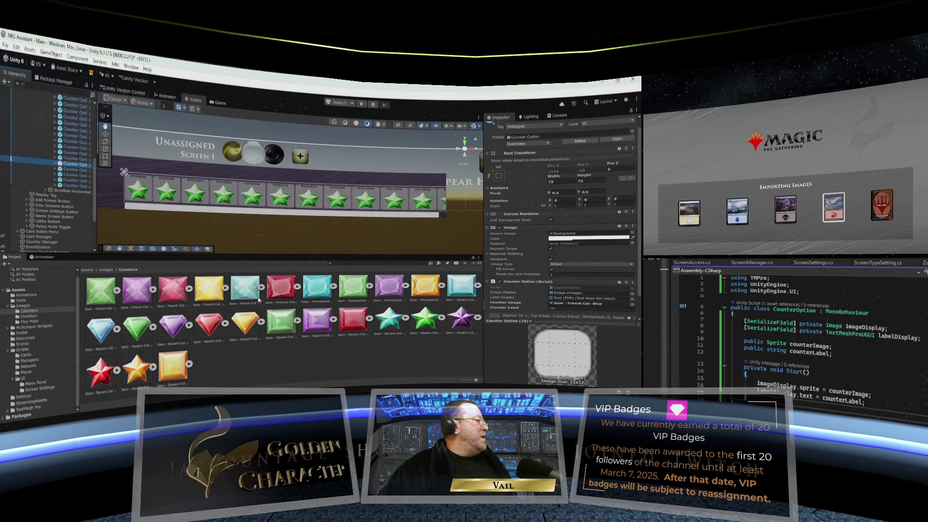
drag(280, 289, 564, 306)
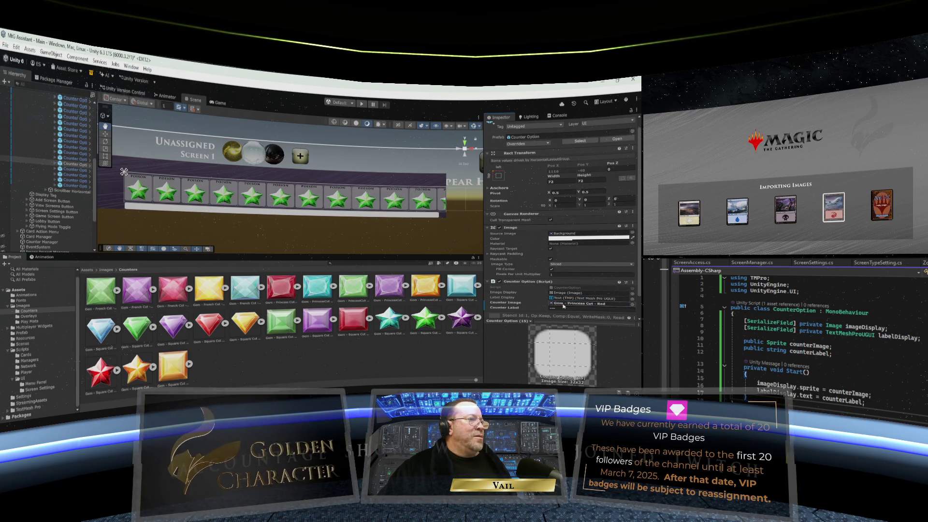
click(70, 169)
drag(310, 286, 562, 303)
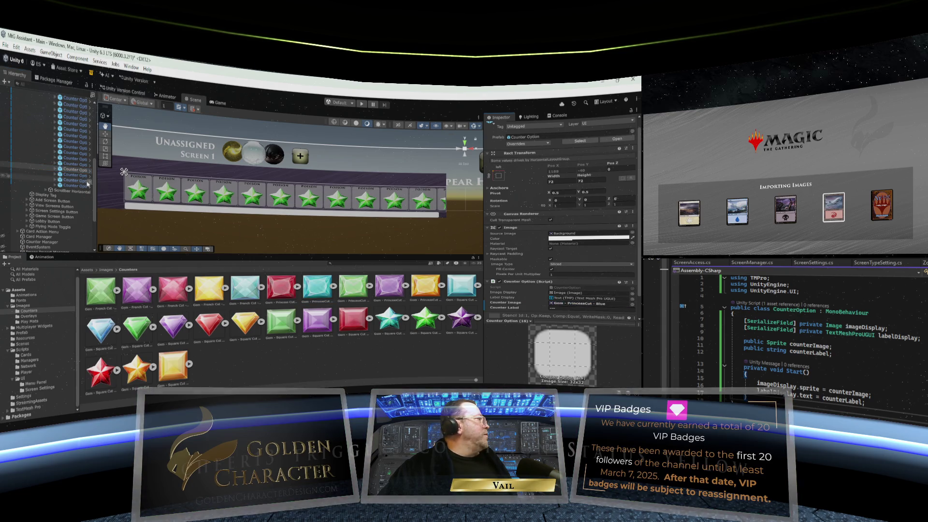
key(Down)
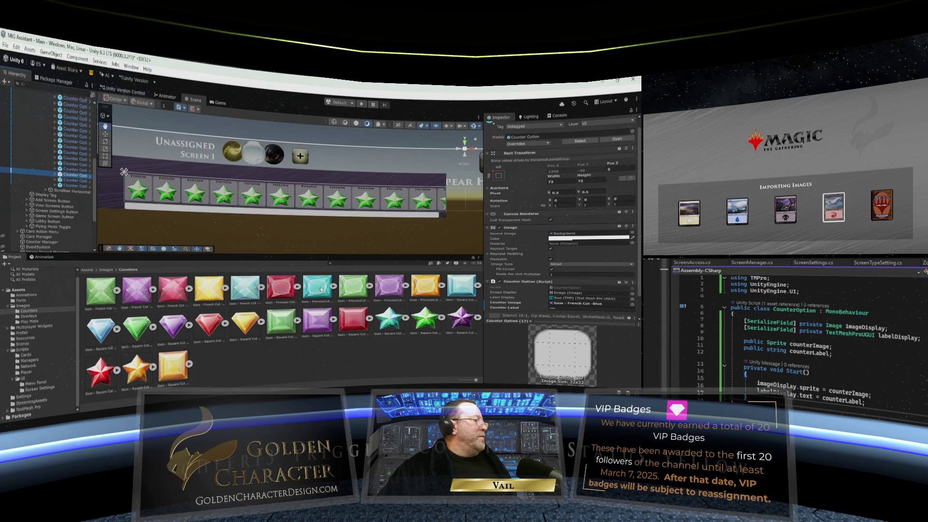
drag(353, 290, 563, 303)
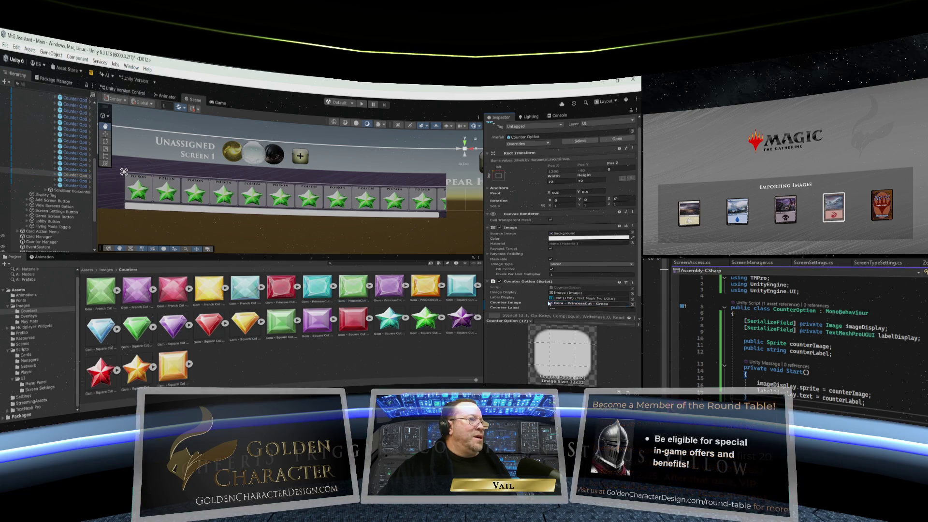
click(47, 180)
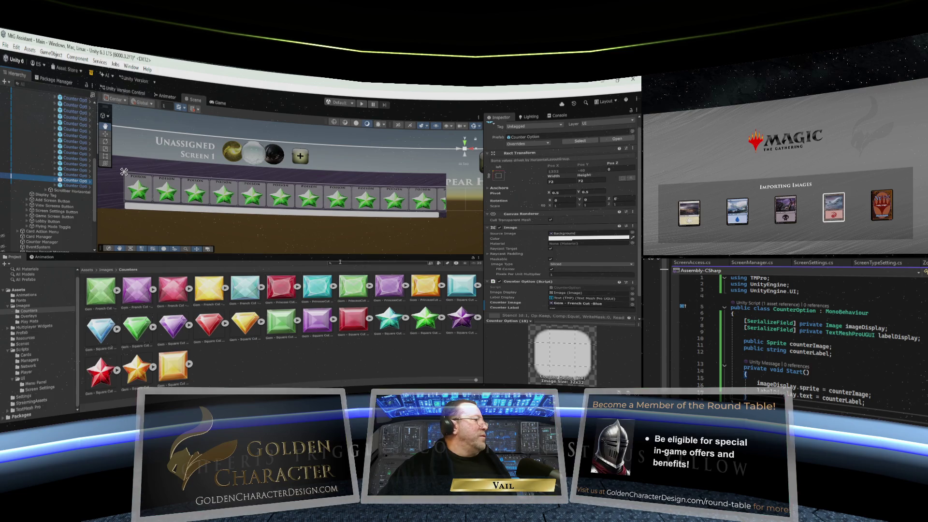
drag(390, 286, 563, 303)
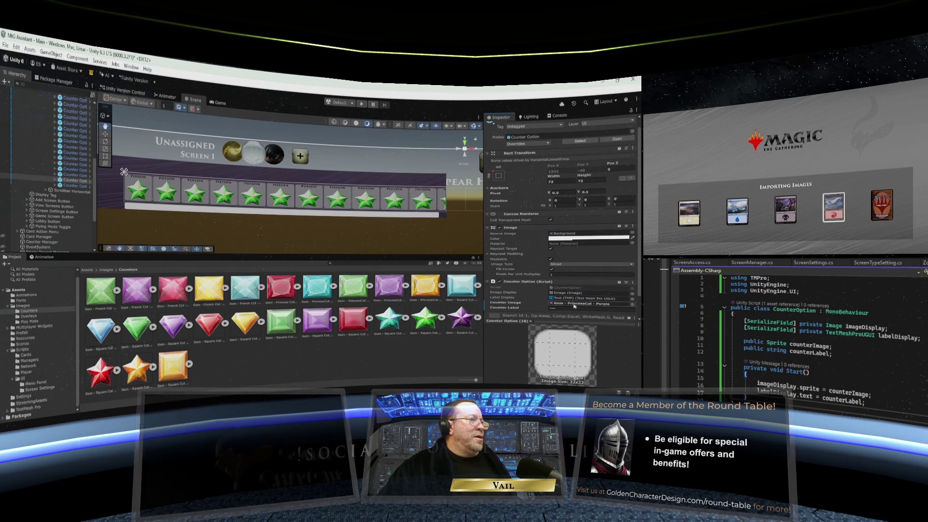
click(46, 186)
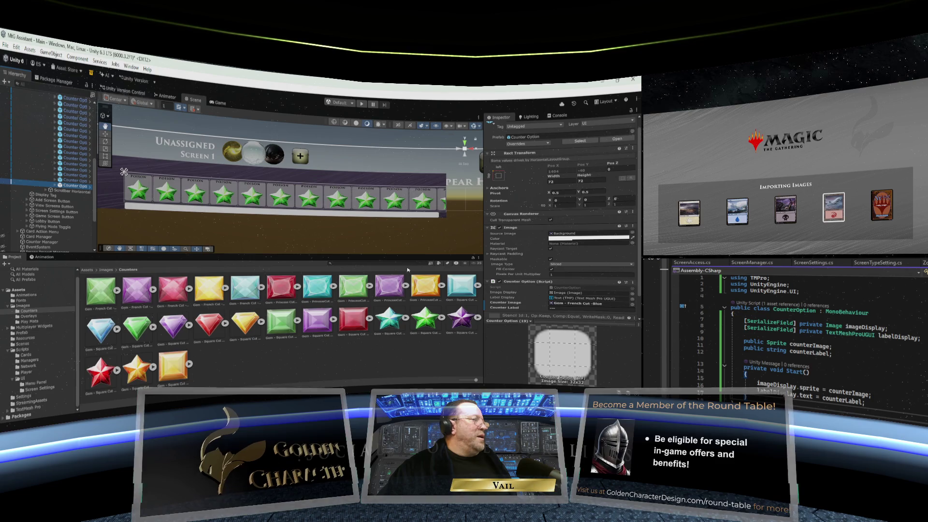
drag(422, 285, 598, 305)
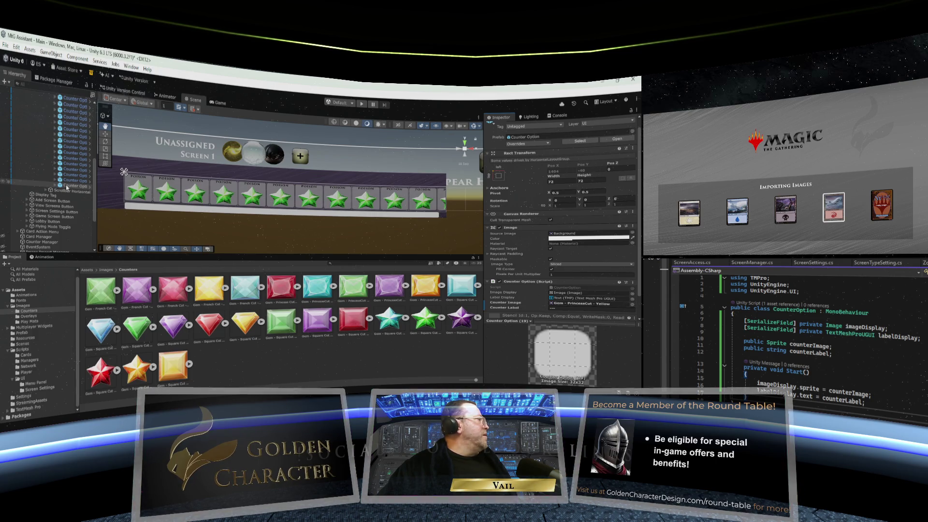
- Duplicate the counter option five more times, creating Counter Options (20) through (24)
right_click(77, 184)
click(91, 174)
right_click(76, 189)
click(91, 174)
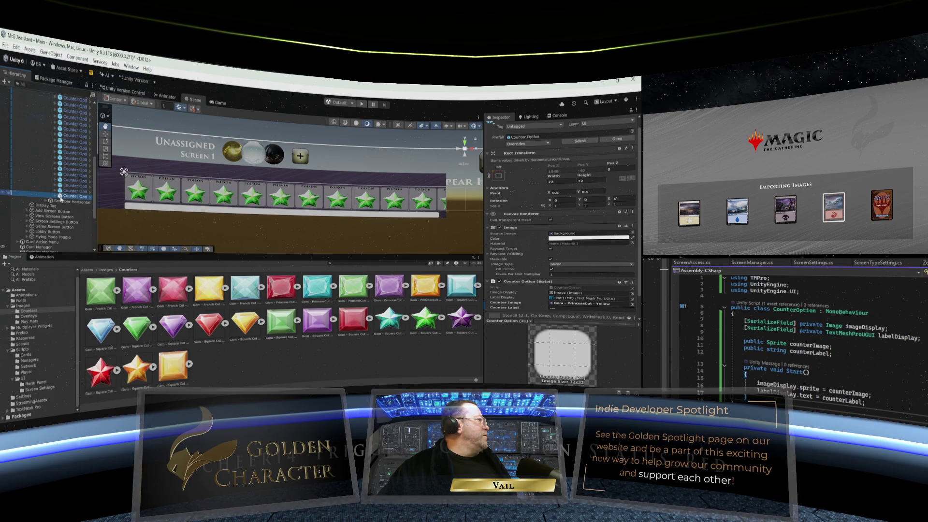
right_click(66, 193)
click(85, 174)
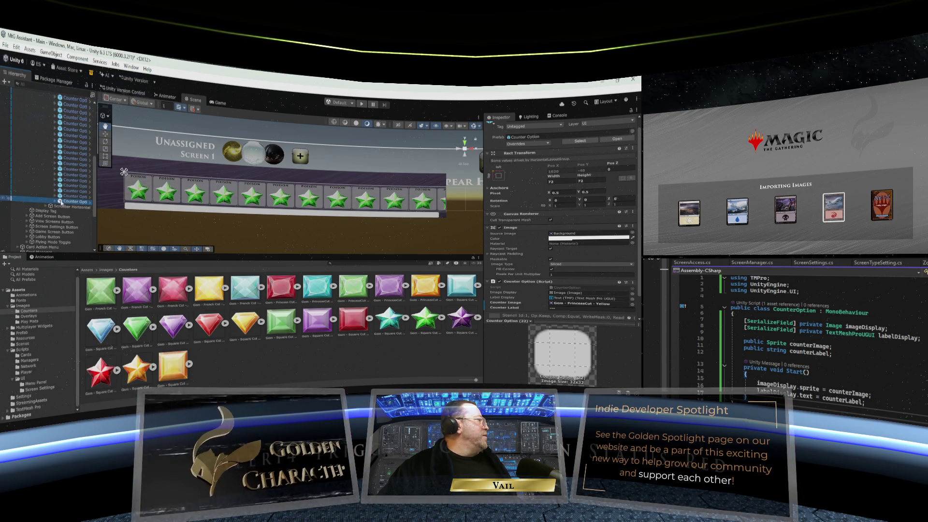
right_click(72, 198)
click(84, 174)
right_click(83, 196)
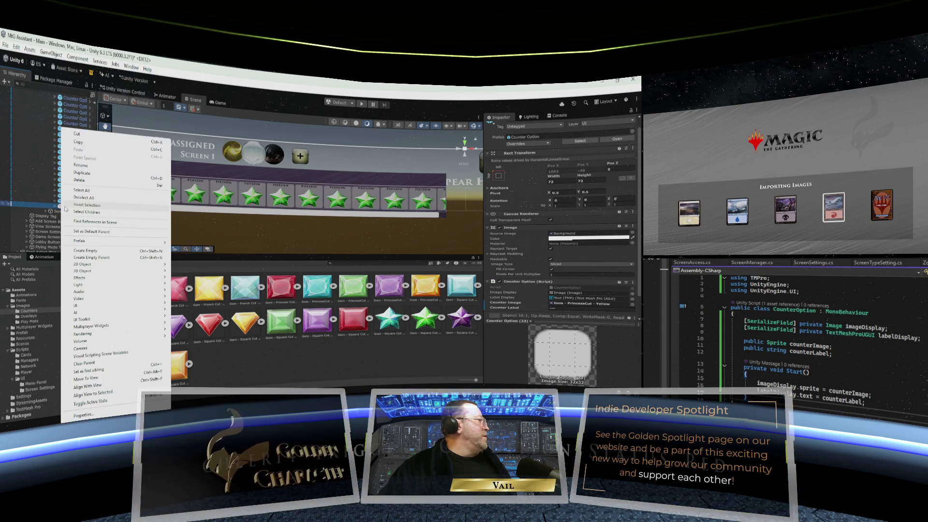
click(90, 177)
- Give Counter Options (20)–(24) blue, green, purple, red and yellow Square Cut gem images
click(77, 191)
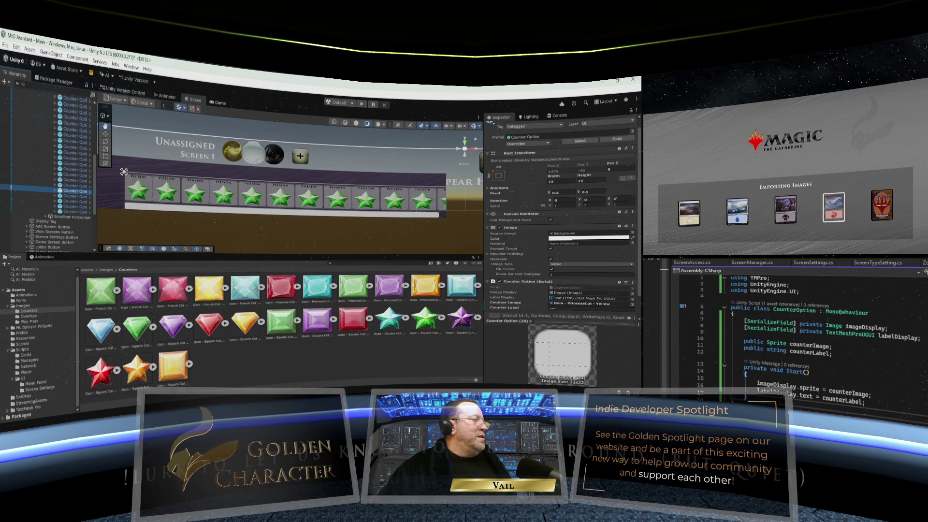
drag(464, 286, 589, 303)
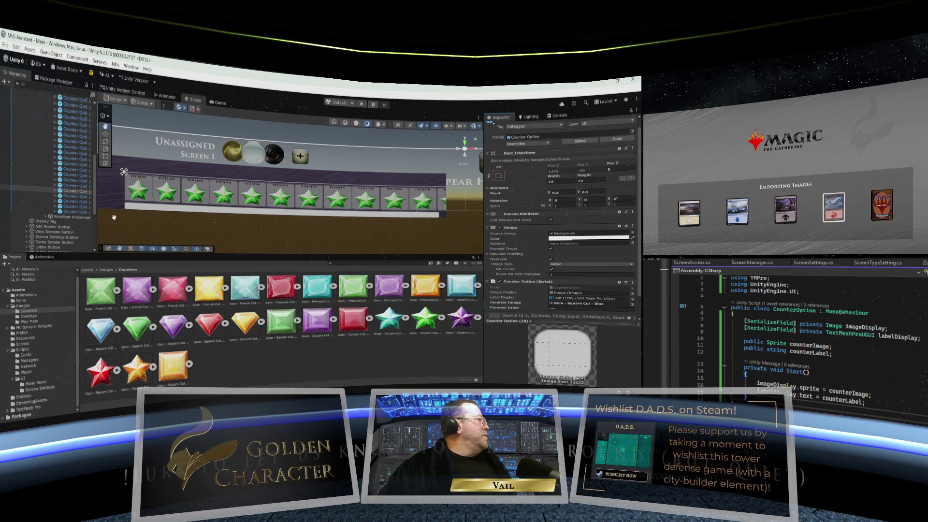
click(74, 197)
drag(275, 321, 589, 303)
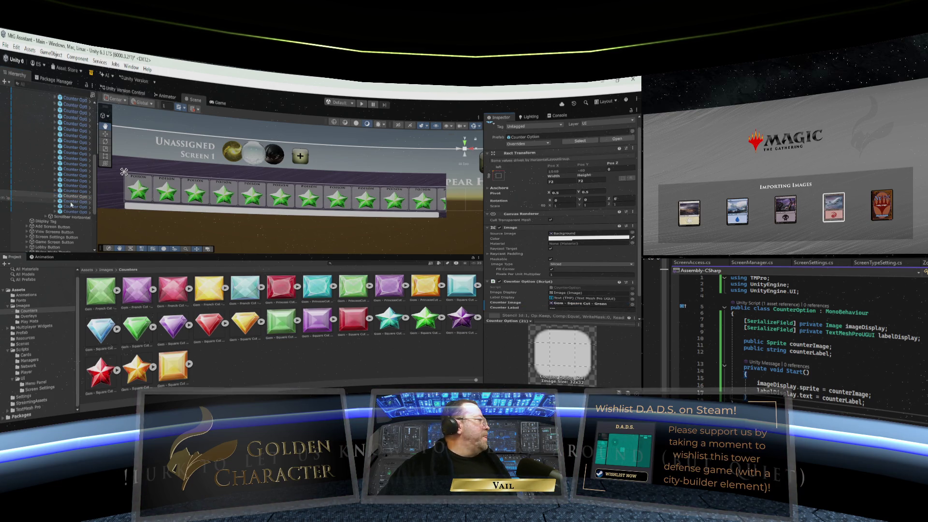
click(72, 202)
drag(315, 314, 589, 302)
click(72, 207)
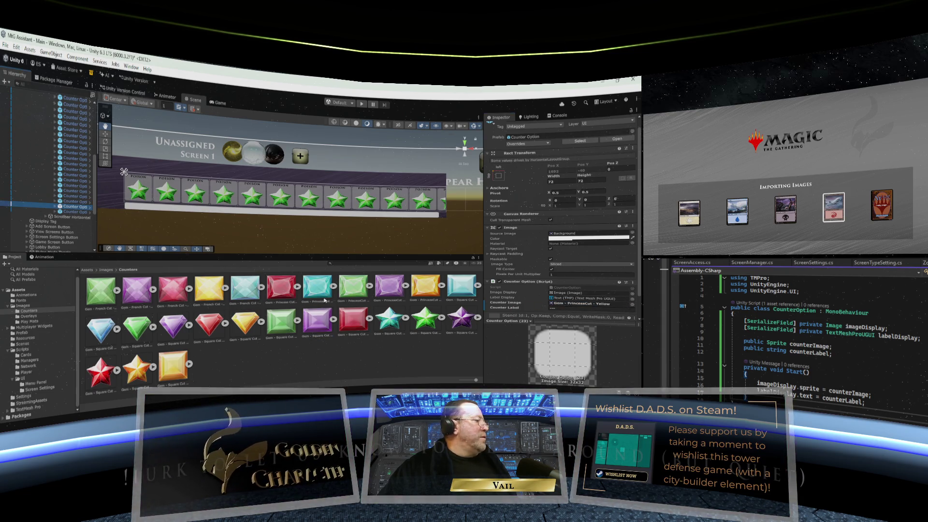
drag(500, 302, 579, 303)
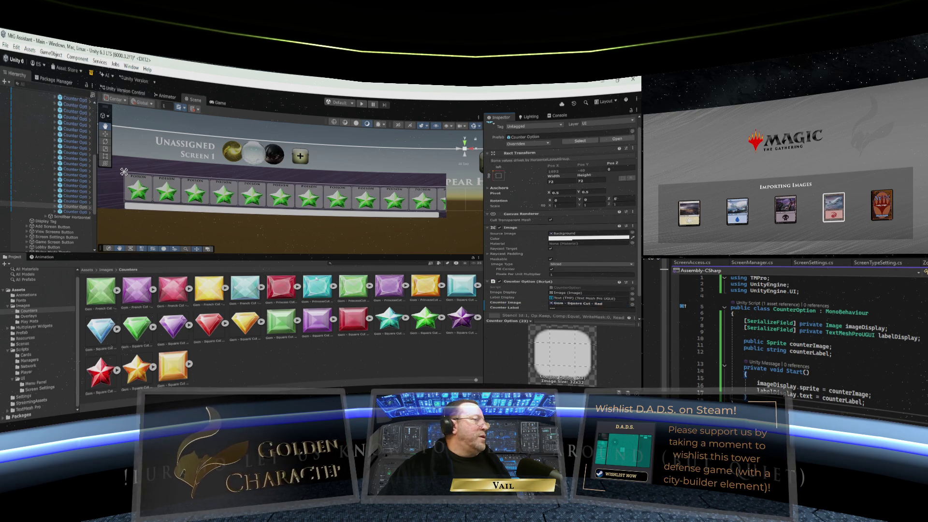
click(63, 212)
mouse_move(176, 363)
mouse_down()
mouse_move(555, 295)
mouse_move(577, 282)
mouse_up()
scroll(555, 294, down, 1)
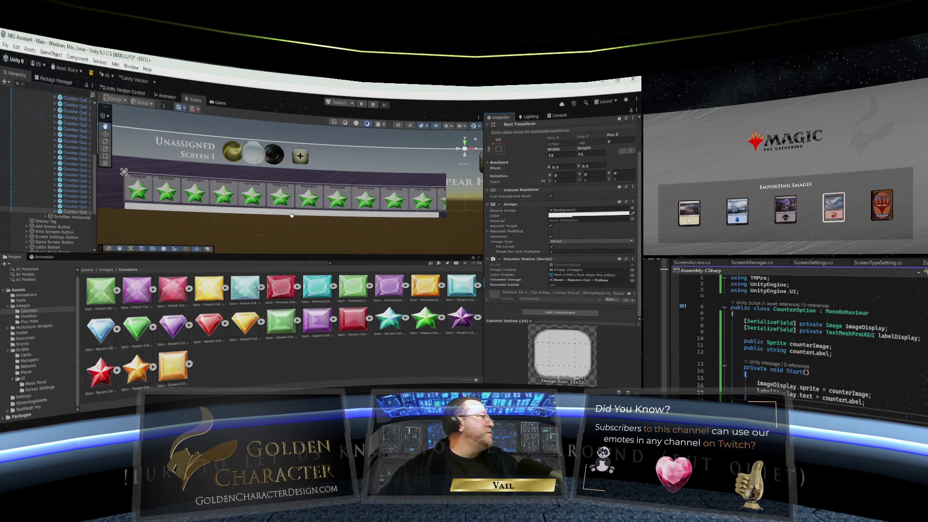
- Collapse the Content foldout to hide the Counter Option children, leaving the File menu unused
scroll(51, 202, up, 5)
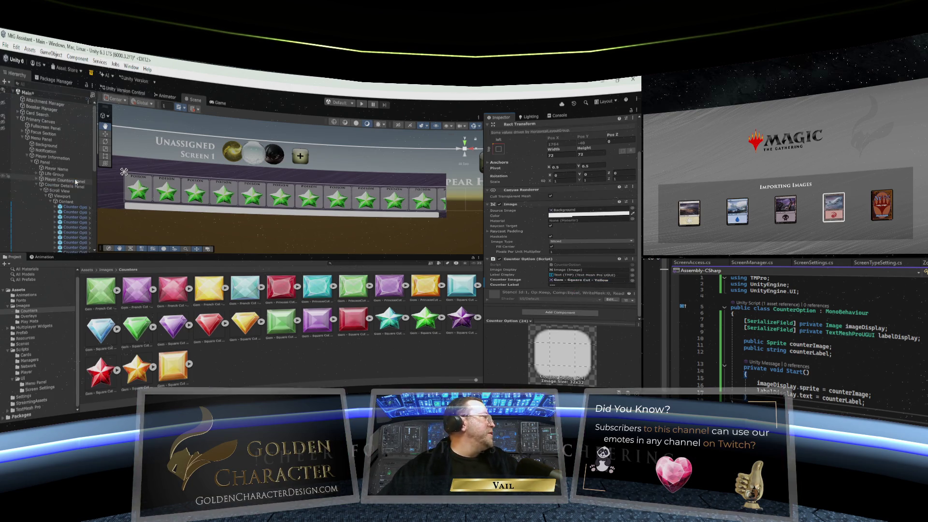
click(51, 202)
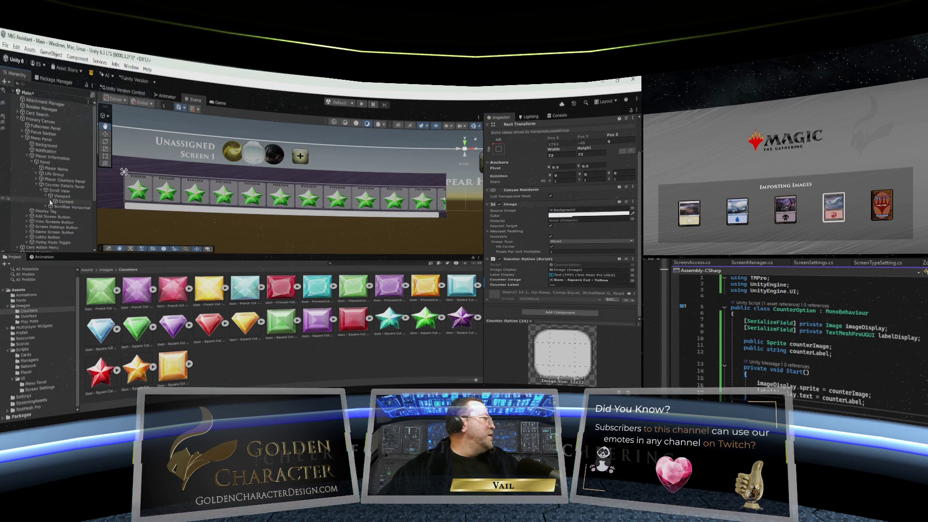
click(6, 45)
key(Escape)
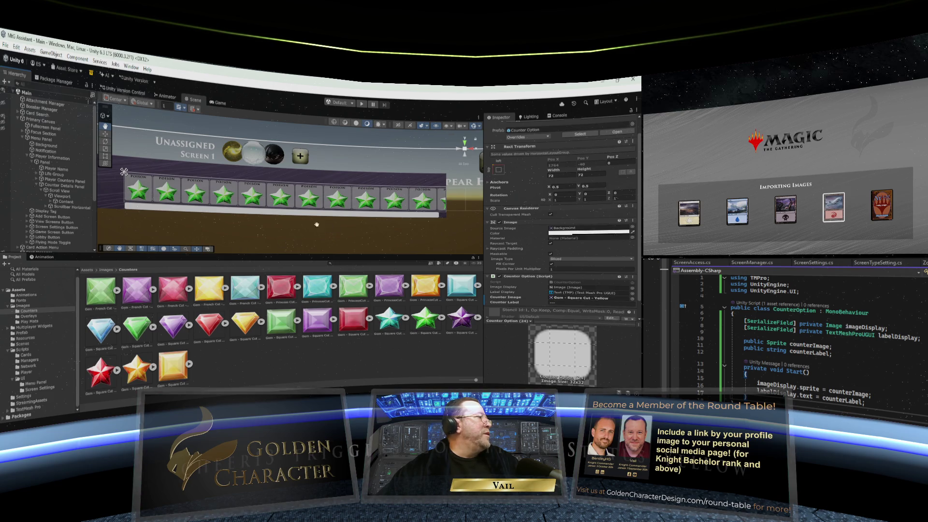
scroll(321, 225, down, 3)
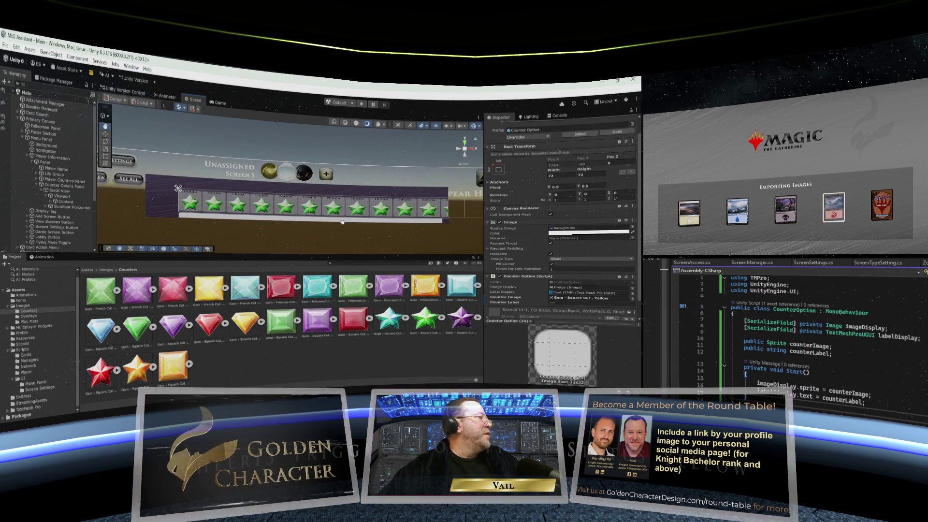
drag(304, 234, 315, 238)
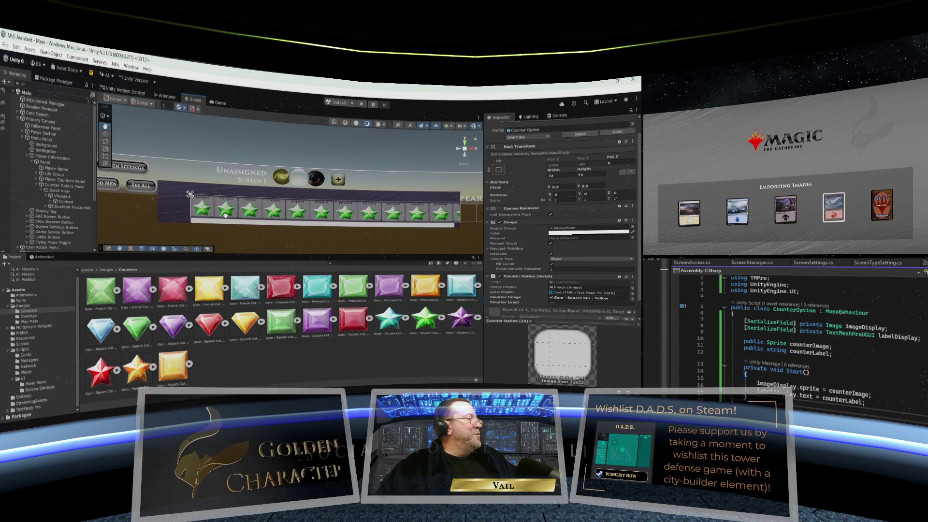
scroll(464, 220, down, 10)
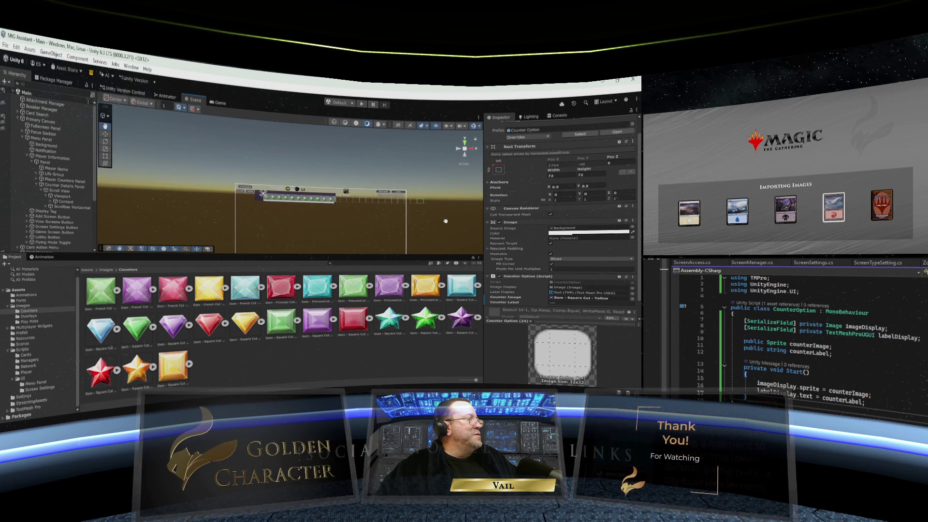
scroll(445, 221, up, 5)
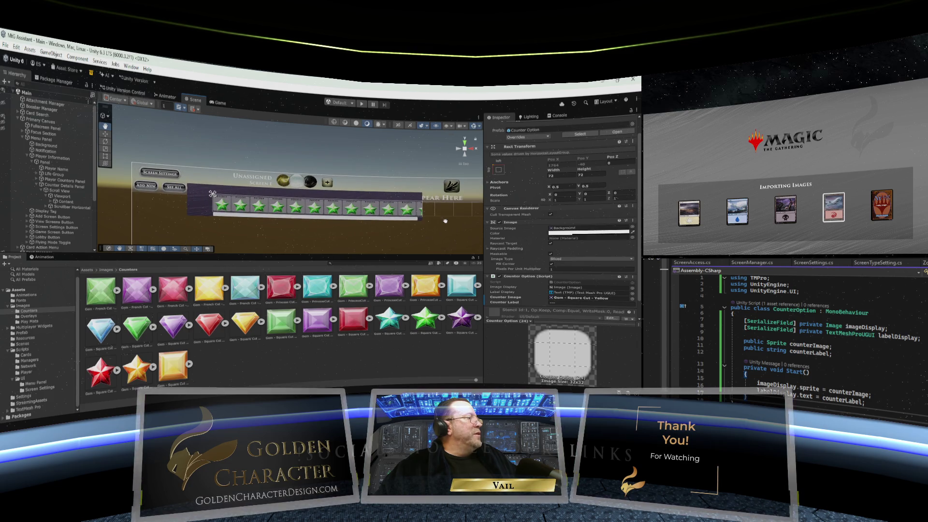
scroll(292, 208, up, 3)
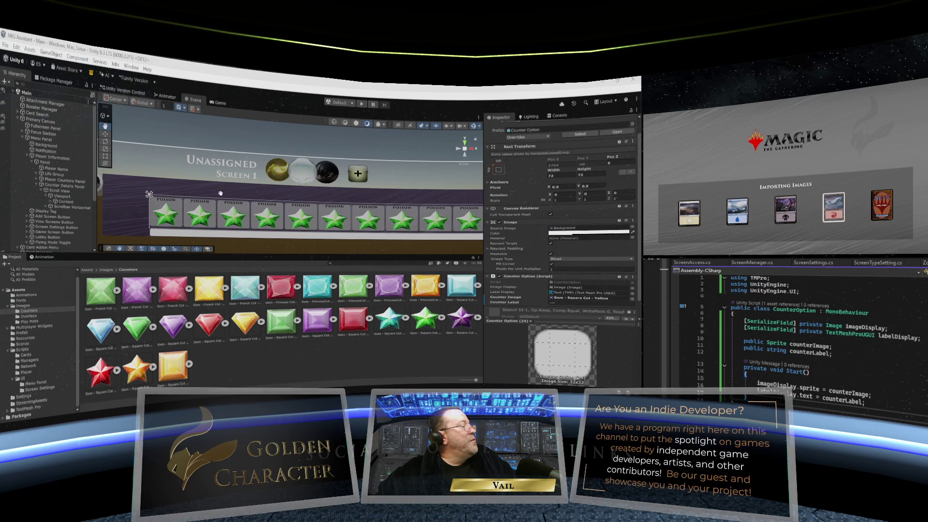
scroll(220, 193, down, 3)
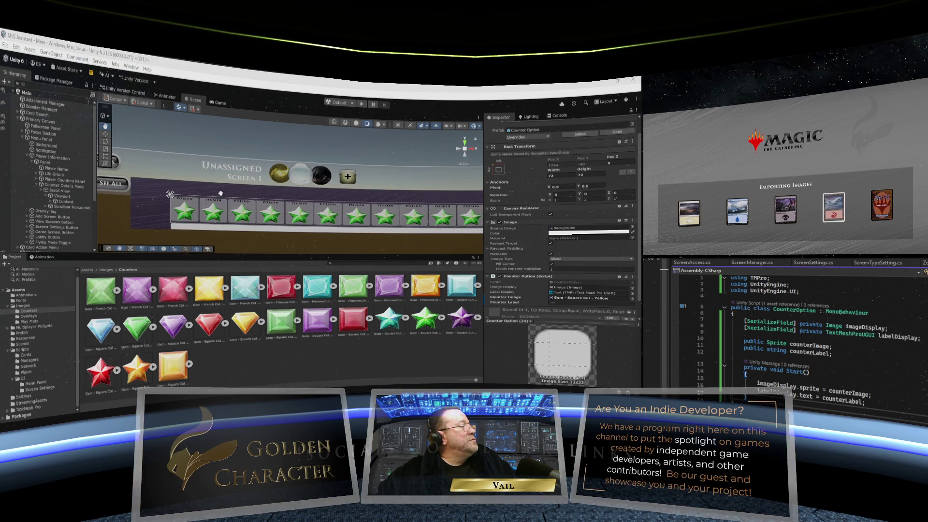
scroll(220, 193, up, 2)
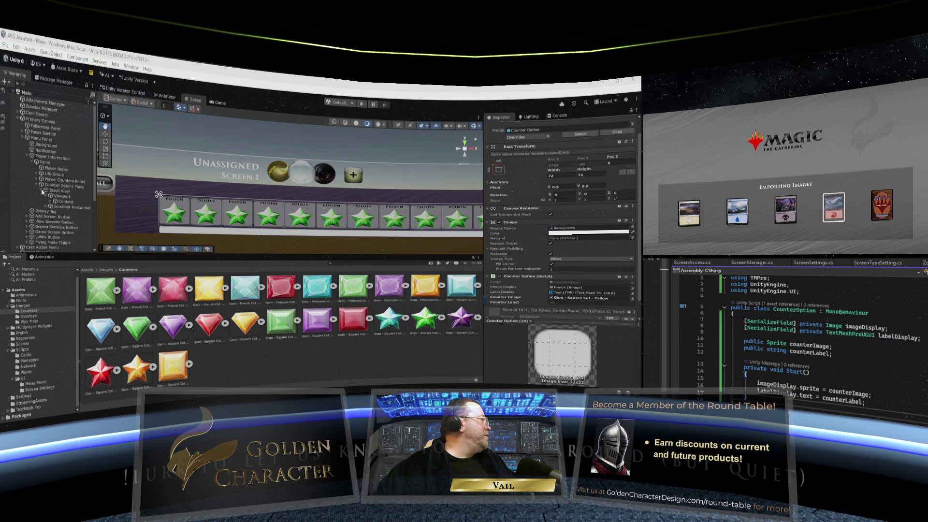
- Collapse the Scroll View and create a UI Image under Counter Details Panel
click(43, 191)
click(51, 187)
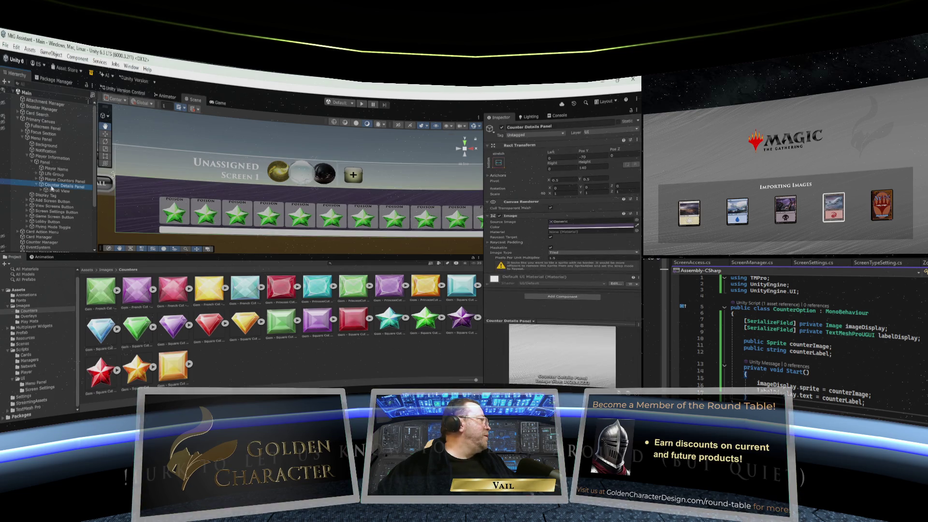
right_click(52, 187)
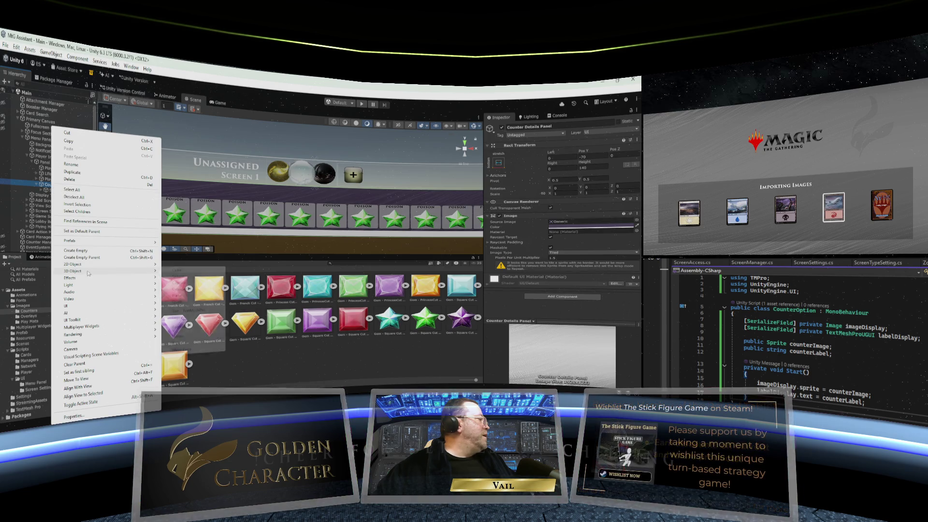
mouse_move(80, 306)
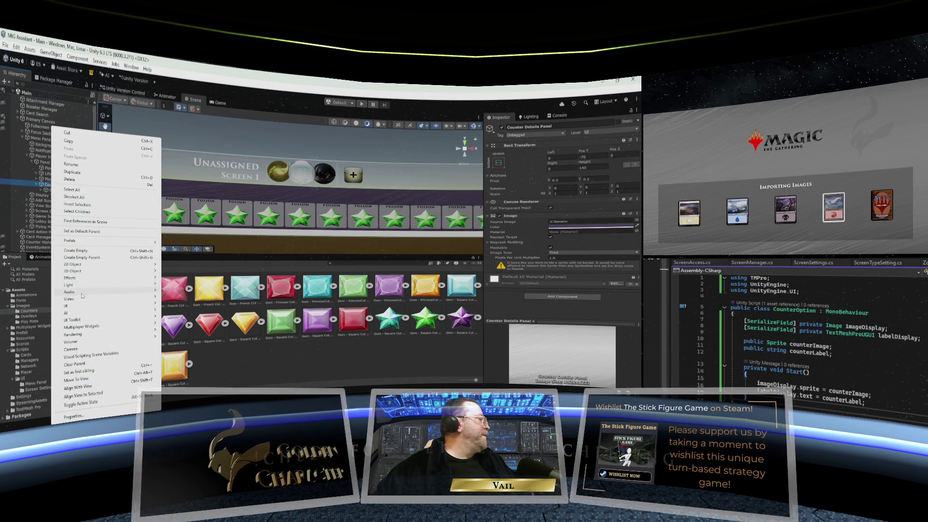
click(191, 303)
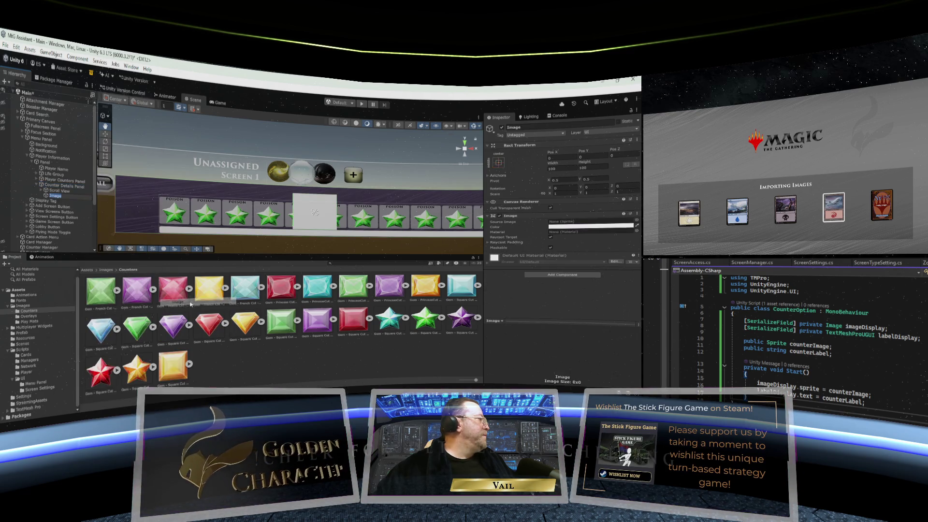
- Rename the new Image object to 'Selected Counter'
click(53, 196)
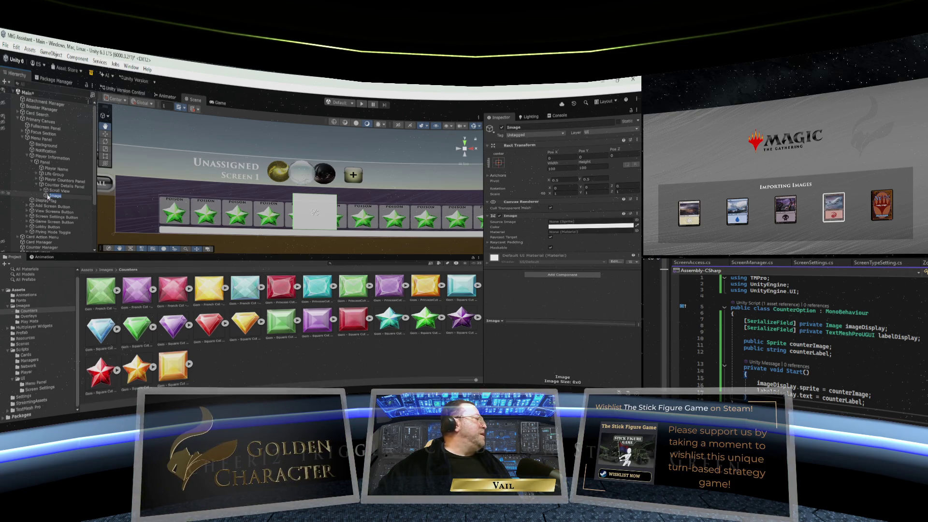
text(Icon)
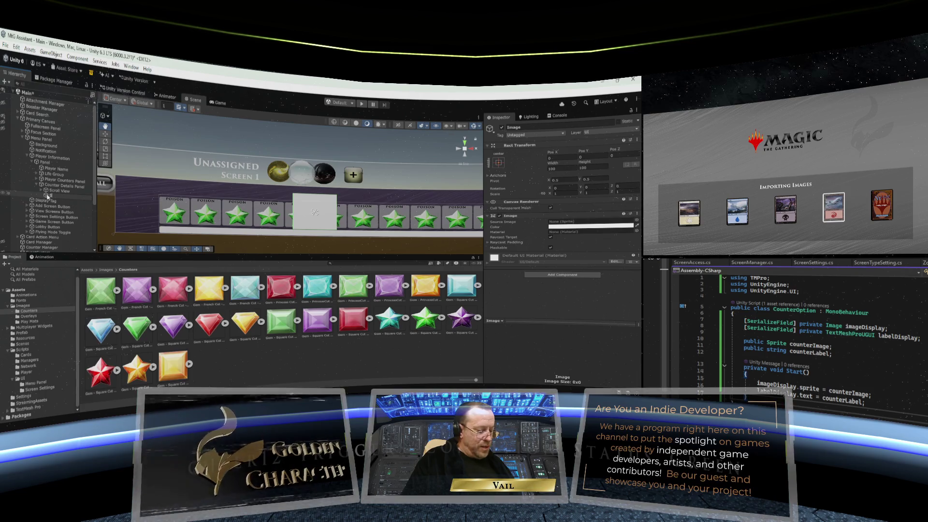
text(ted Counte)
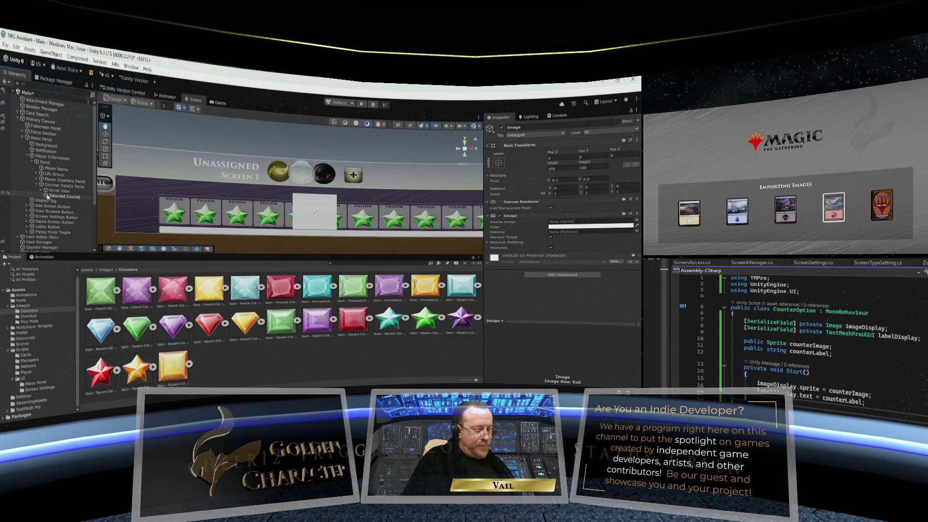
key(Return)
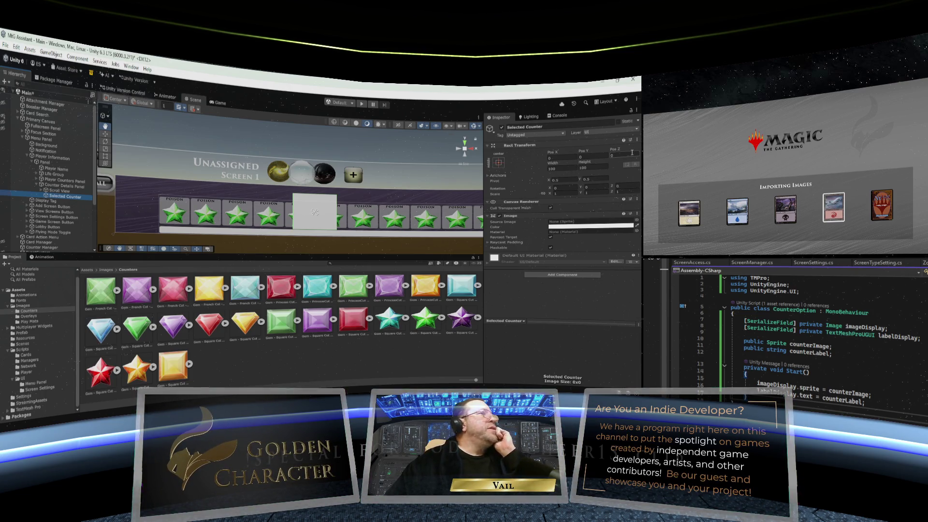
click(499, 163)
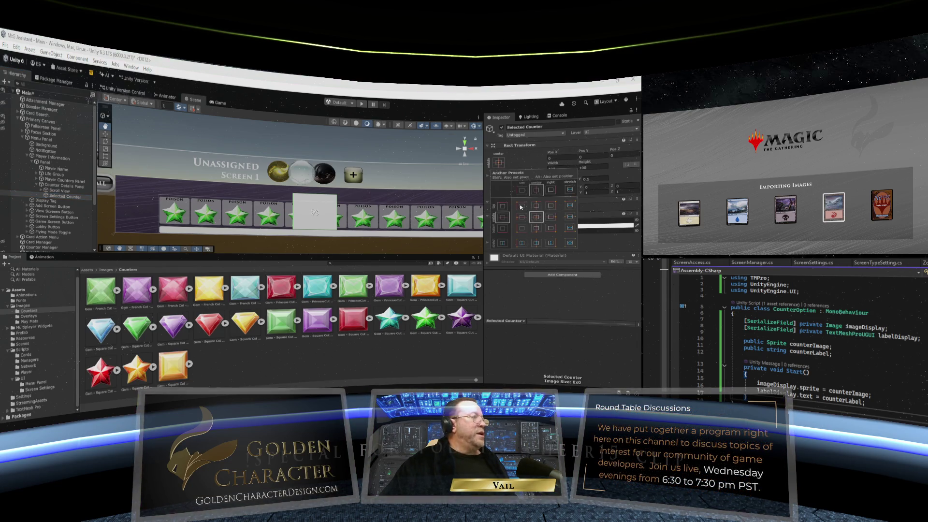
- Apply the top-left anchor preset to the Selected Counter image
click(521, 206)
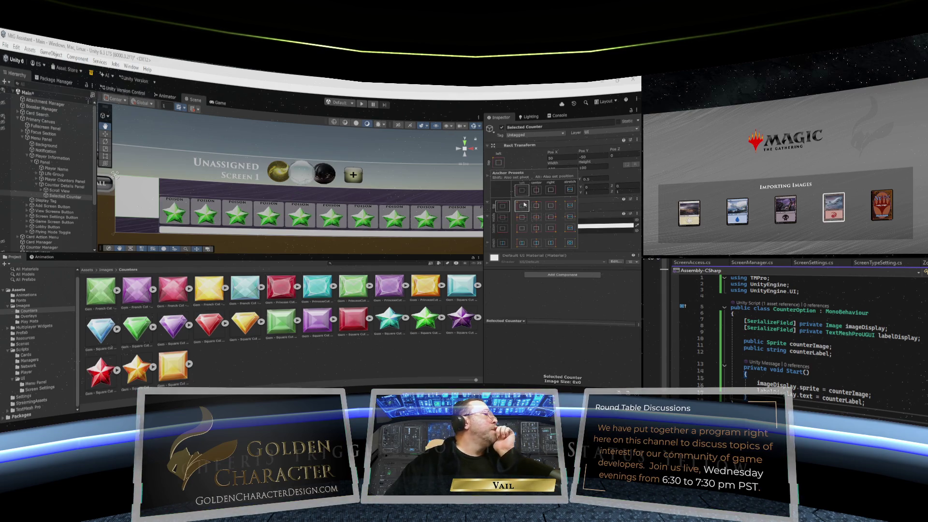
scroll(429, 201, down, 3)
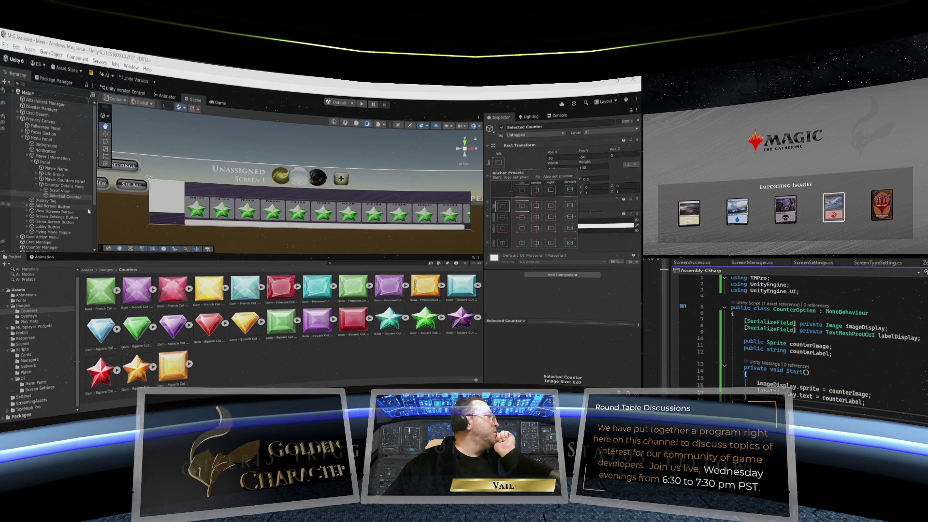
click(59, 191)
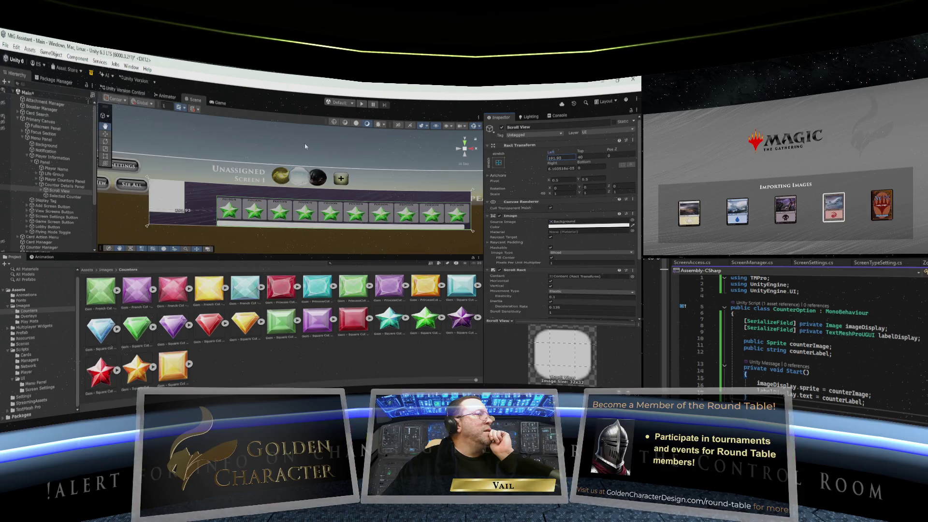
- Set the Scroll View's Left offset in the Rect Transform to 195
drag(312, 146, 325, 148)
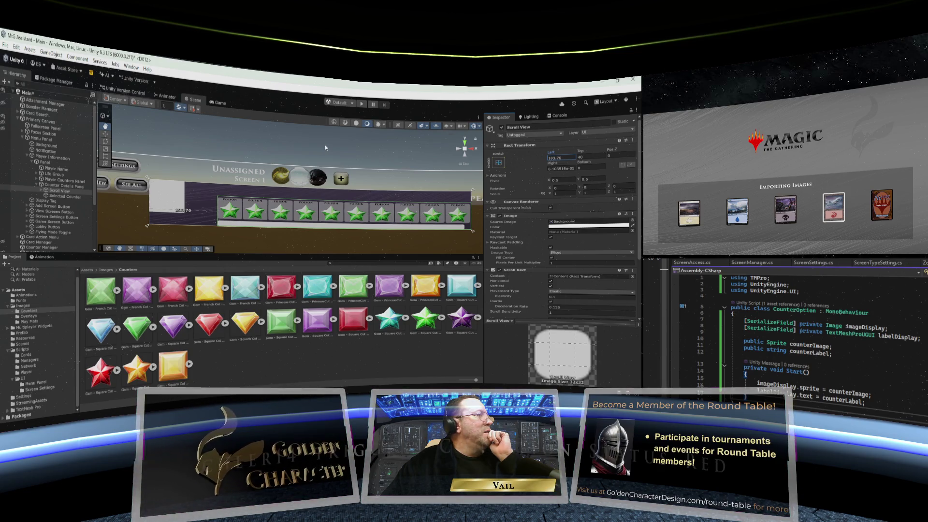
drag(327, 148, 328, 148)
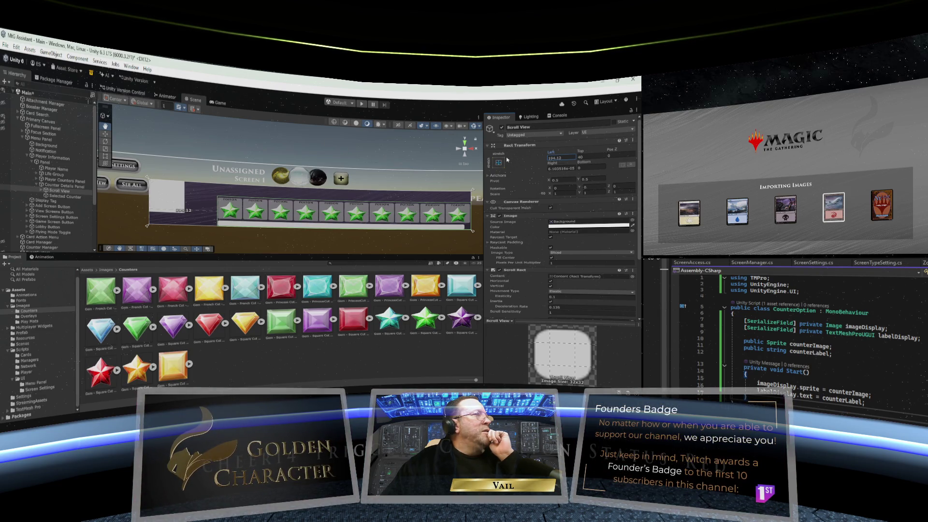
drag(564, 158, 545, 160)
text(195)
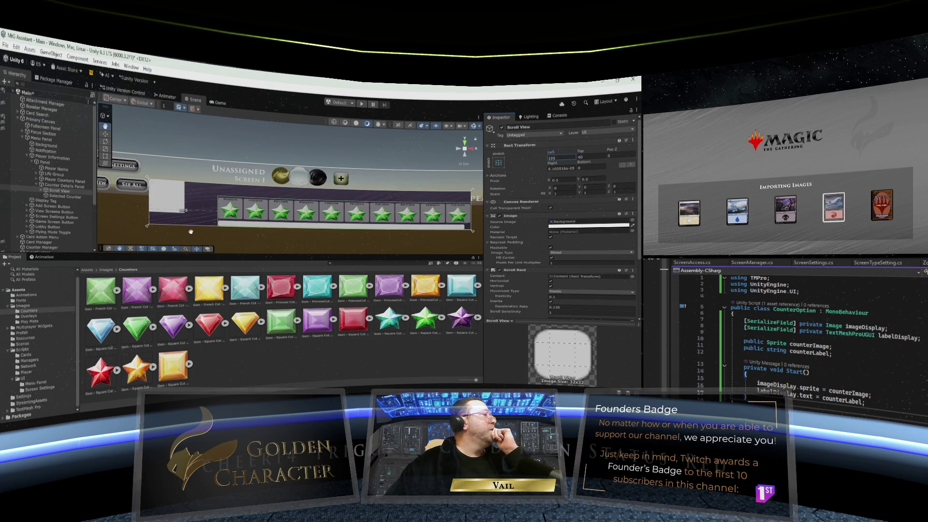
- Position the Selected Counter image at about 65.7, -75.2, just left of the star counters
click(66, 197)
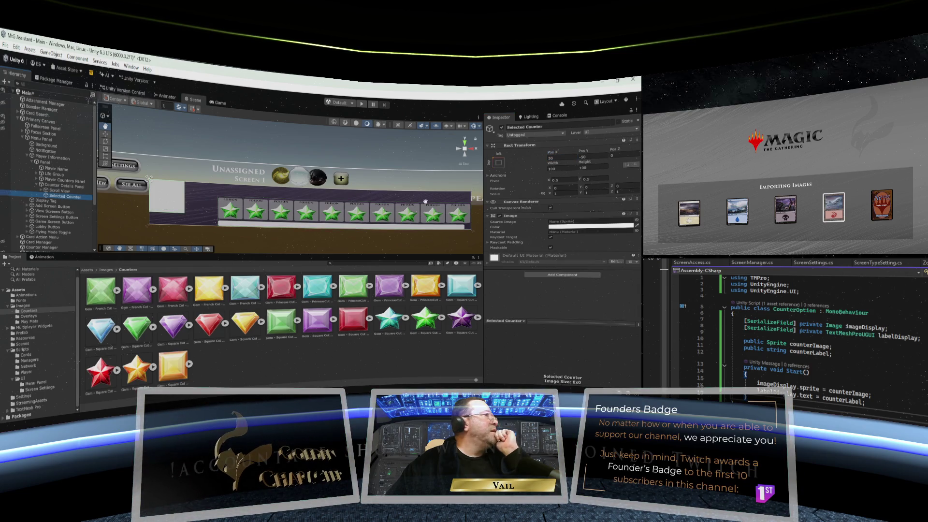
mouse_move(552, 154)
mouse_down()
mouse_move(584, 153)
mouse_move(569, 154)
mouse_up()
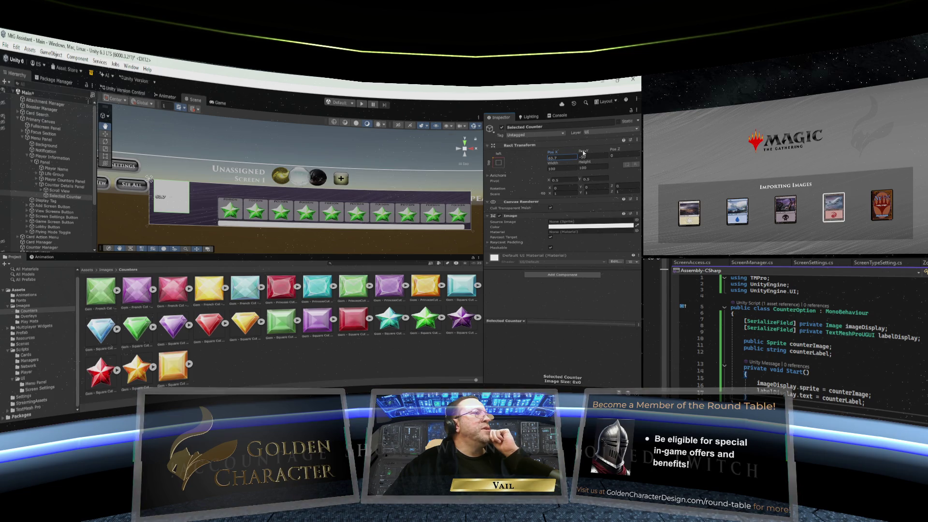
click(583, 154)
drag(583, 153, 558, 153)
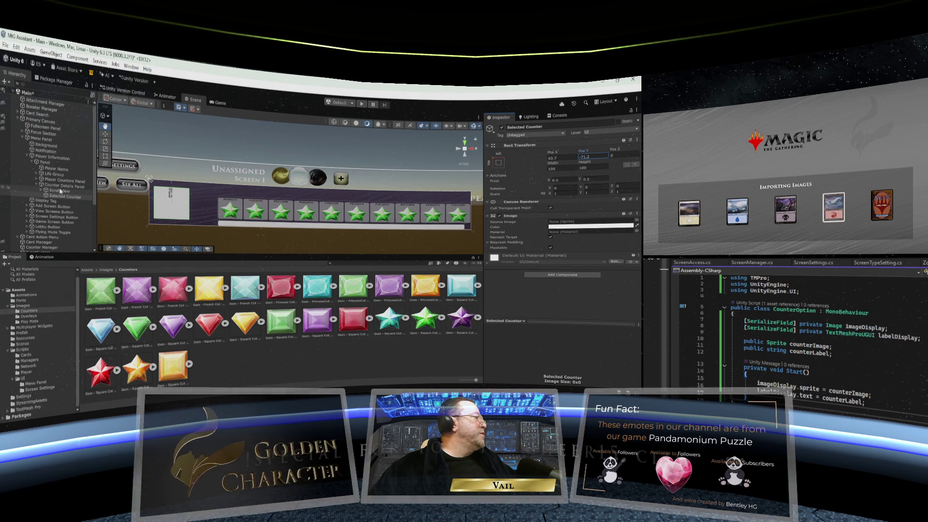
click(62, 186)
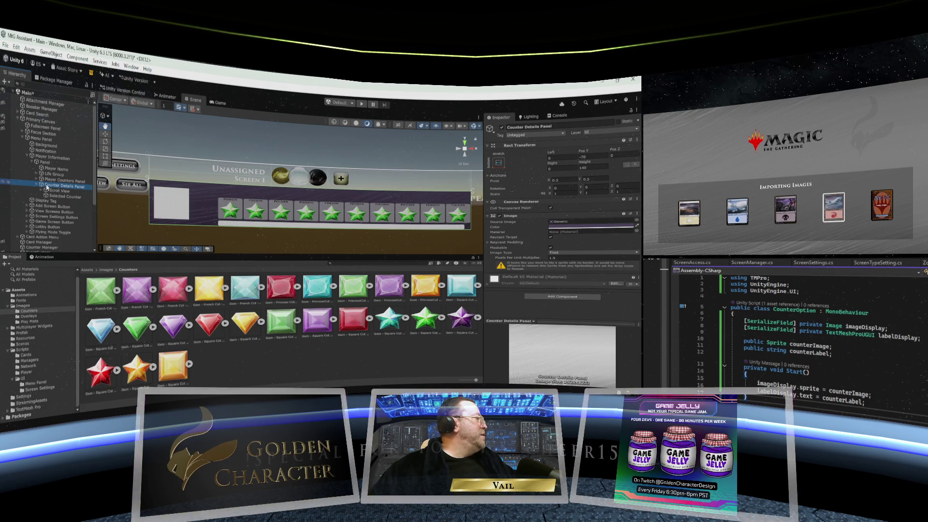
click(54, 196)
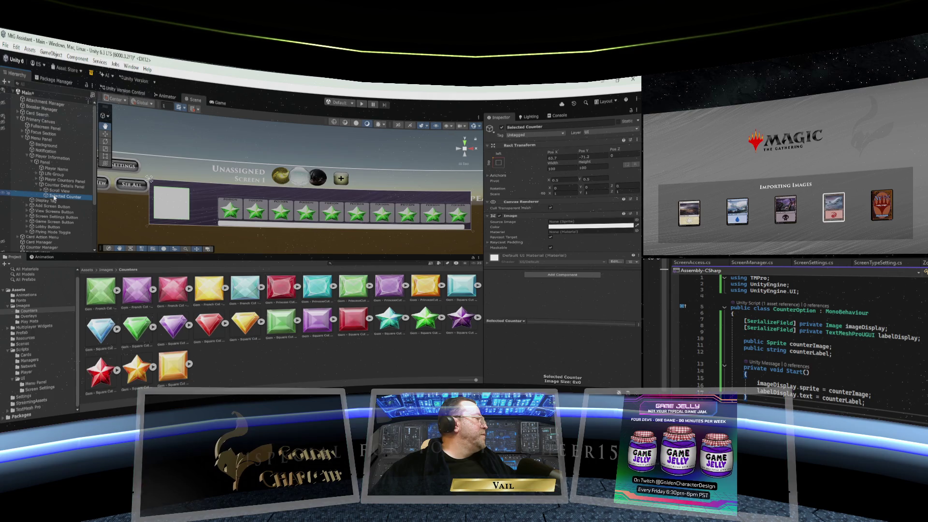
- Add a UI Button - TextMeshPro as a child of Counter Details Panel
right_click(57, 186)
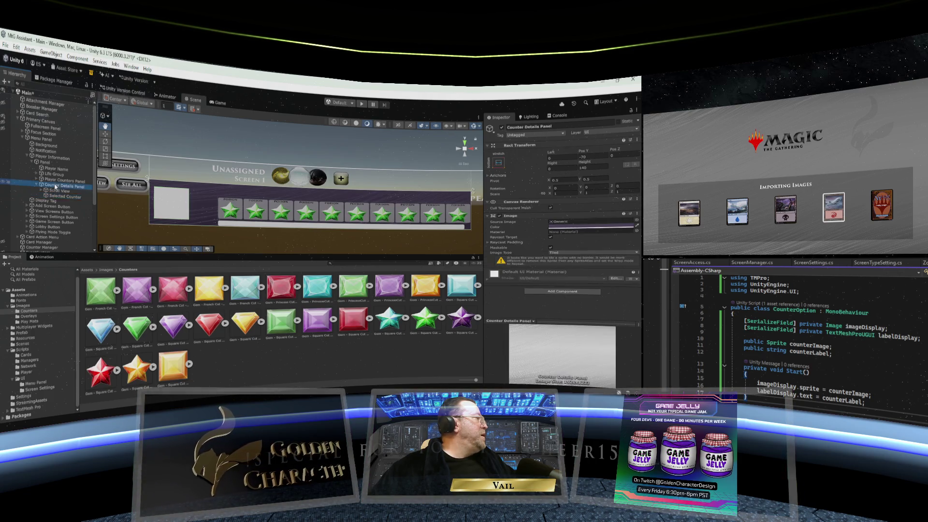
mouse_move(95, 291)
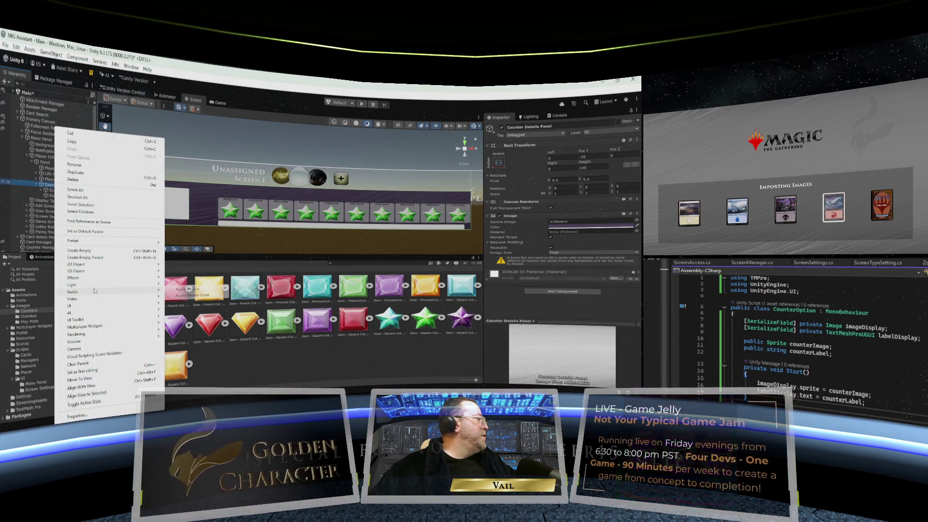
mouse_move(94, 336)
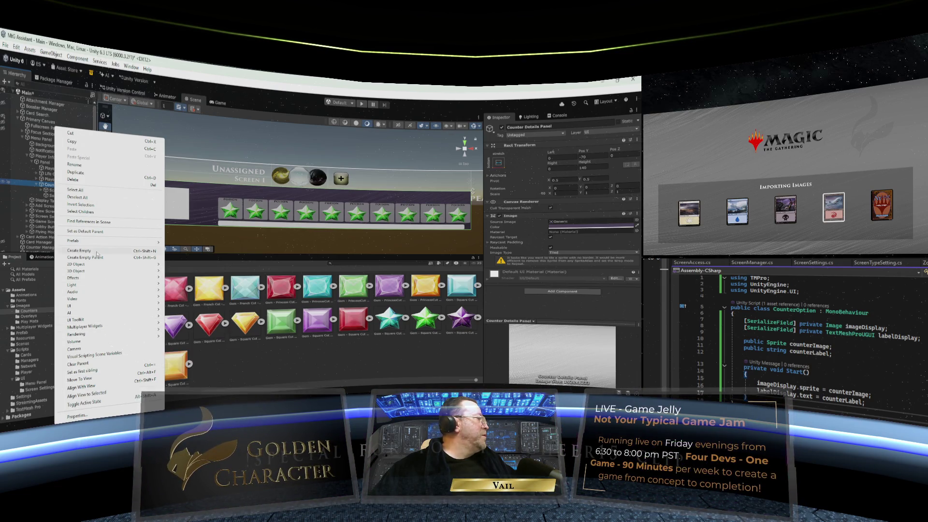
mouse_move(96, 307)
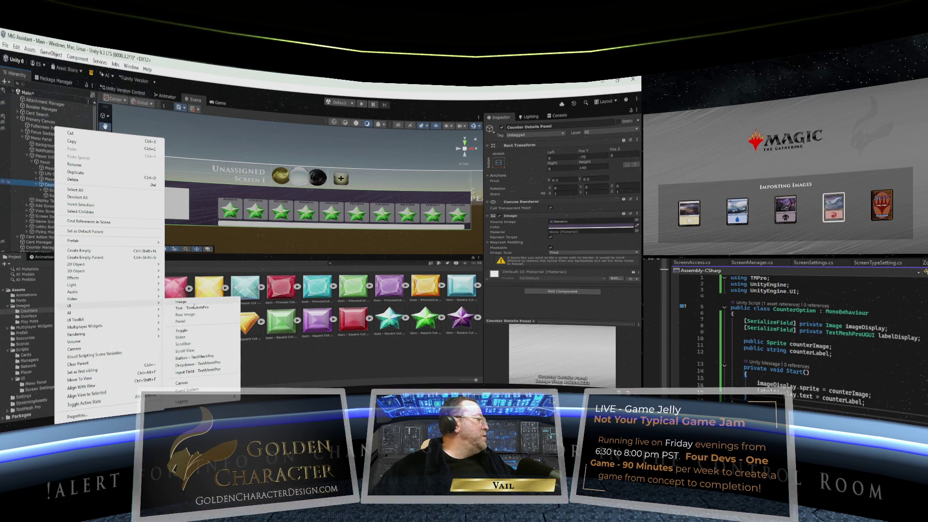
click(199, 357)
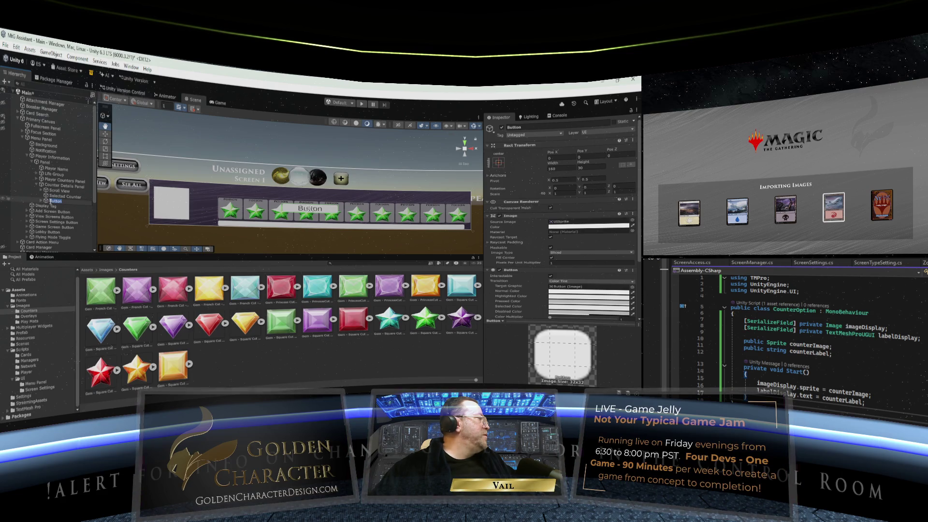
click(58, 201)
- Rename the new button to 'Increase Quantity'
text(Increase)
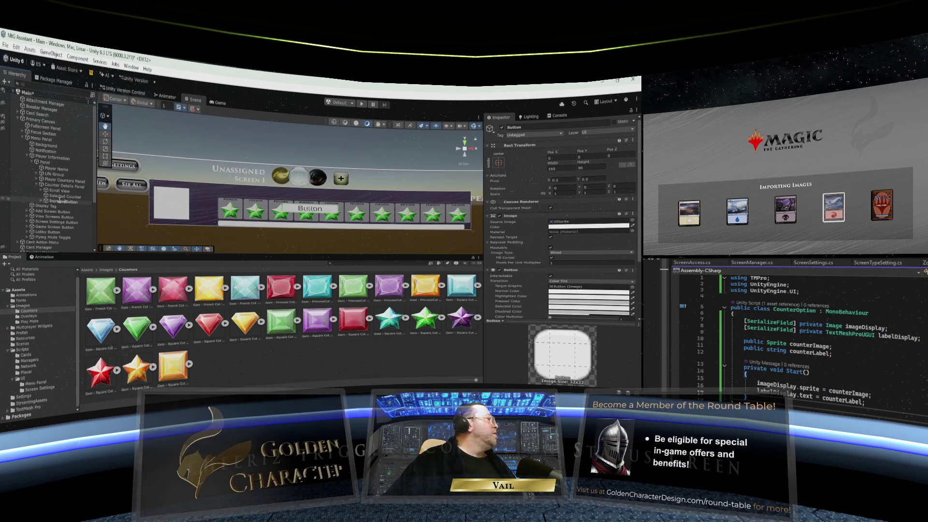
drag(78, 202, 66, 202)
key(BackSpace)
text(Quantity)
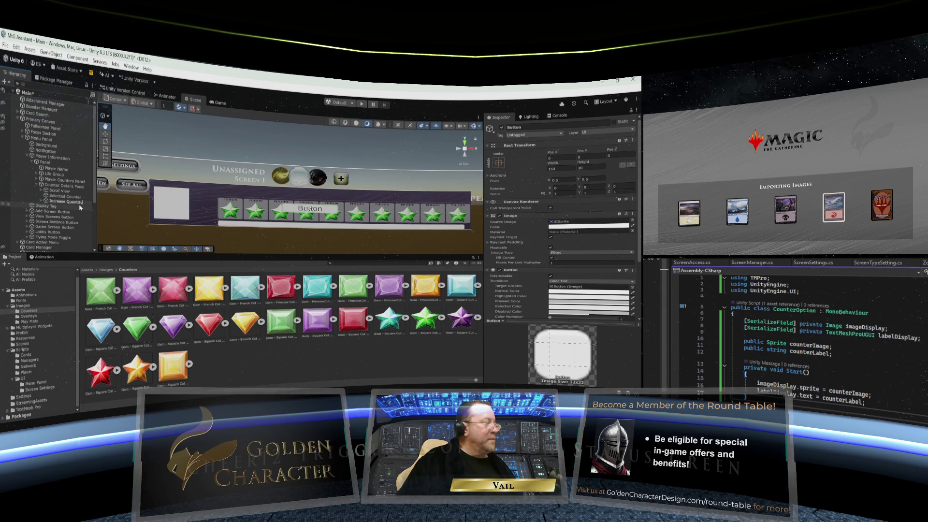
key(Return)
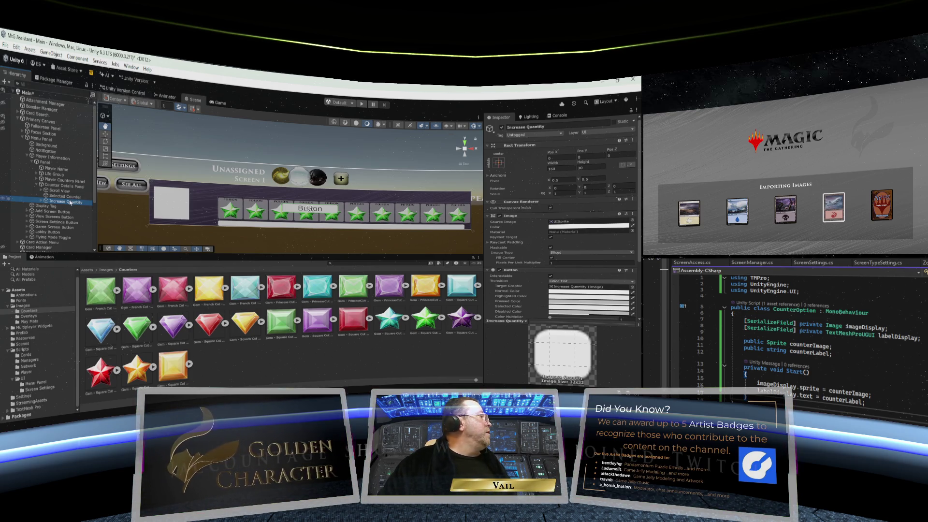
- Set the Increase Quantity button's Width to 40 and Height to 40
click(41, 202)
click(41, 202)
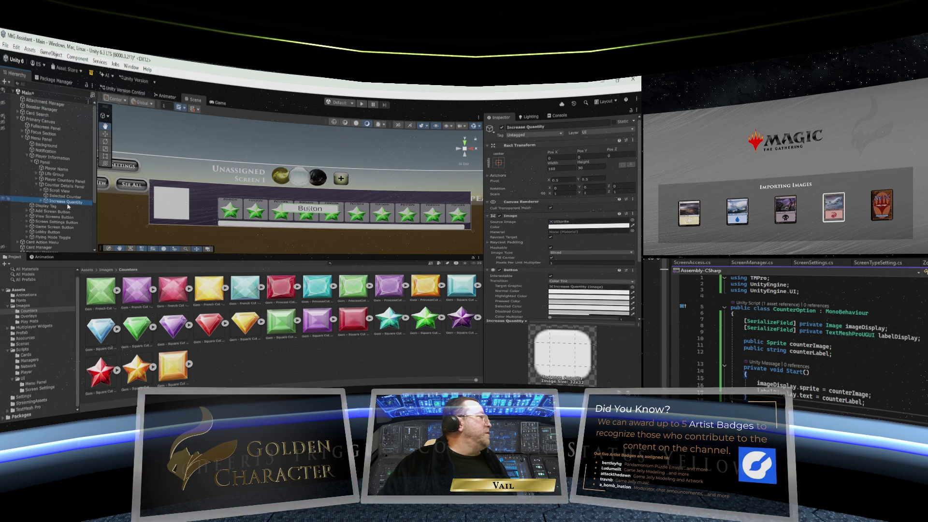
click(560, 168)
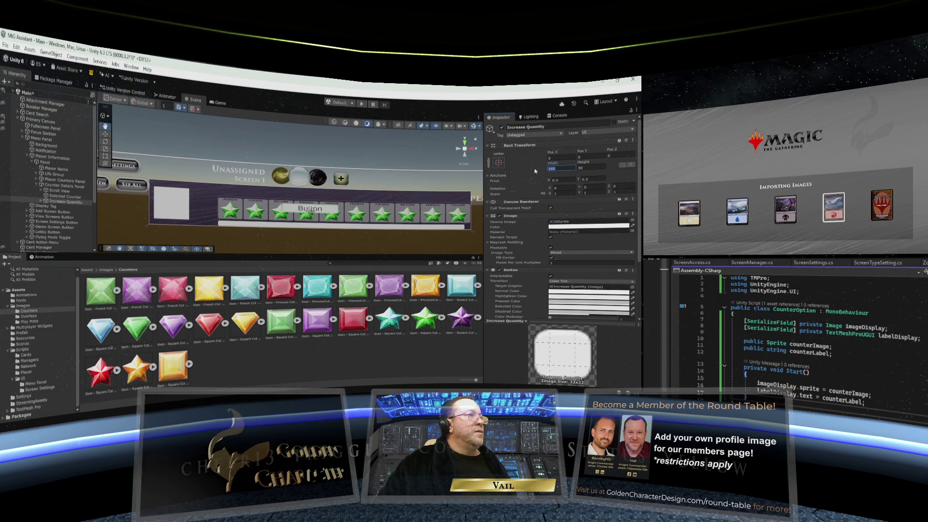
text(40)
key(Tab)
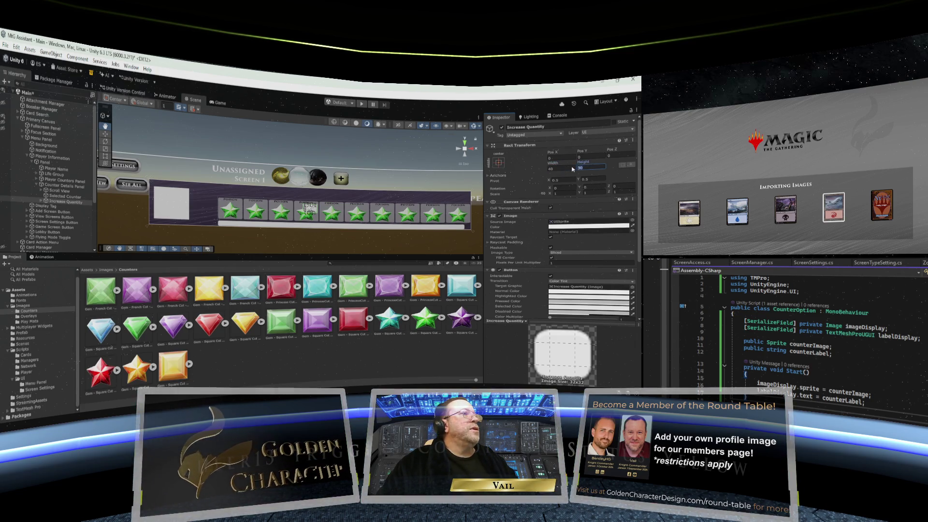
text(40)
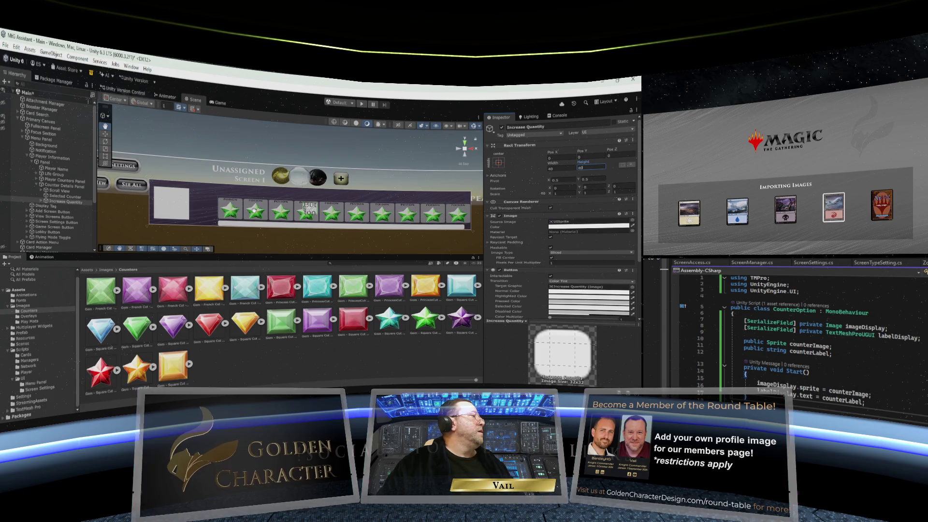
click(498, 163)
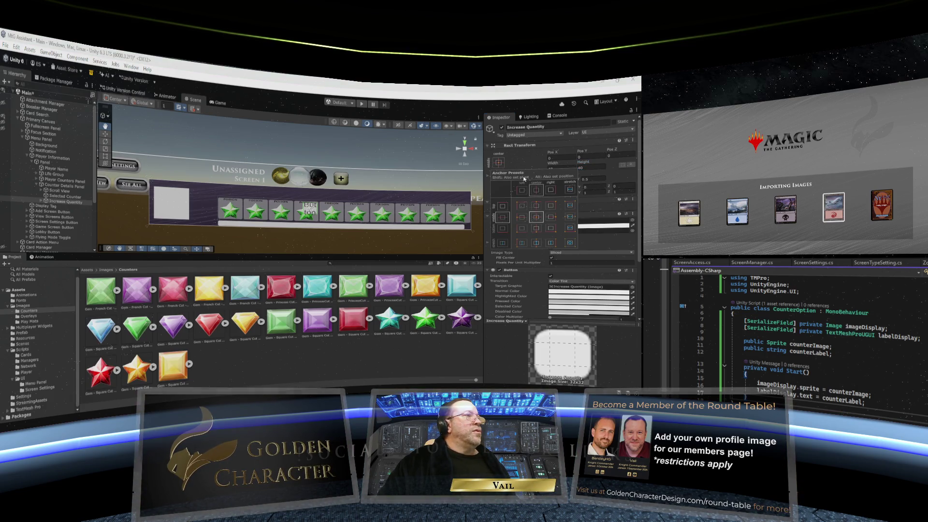
- Anchor Increase Quantity to top-left and clear its child Text (TMP) 'Button' label
alt+click(521, 206)
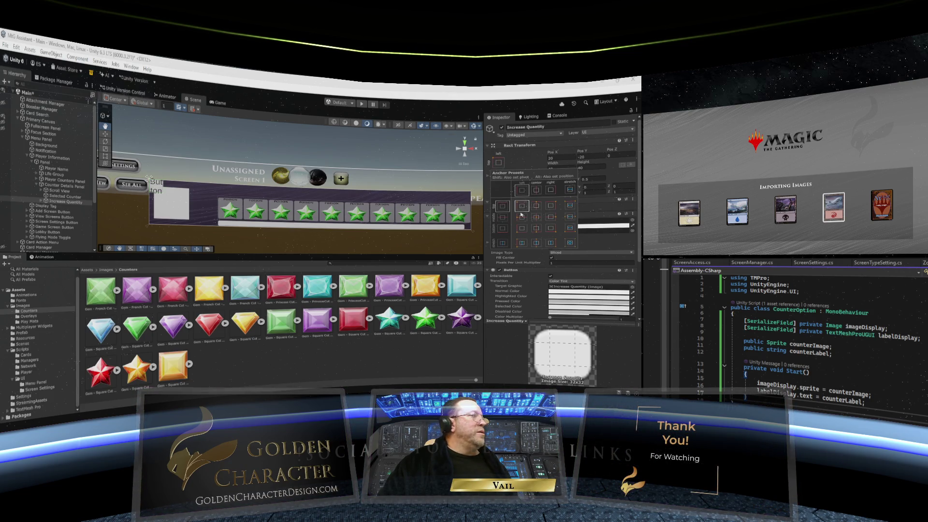
click(41, 202)
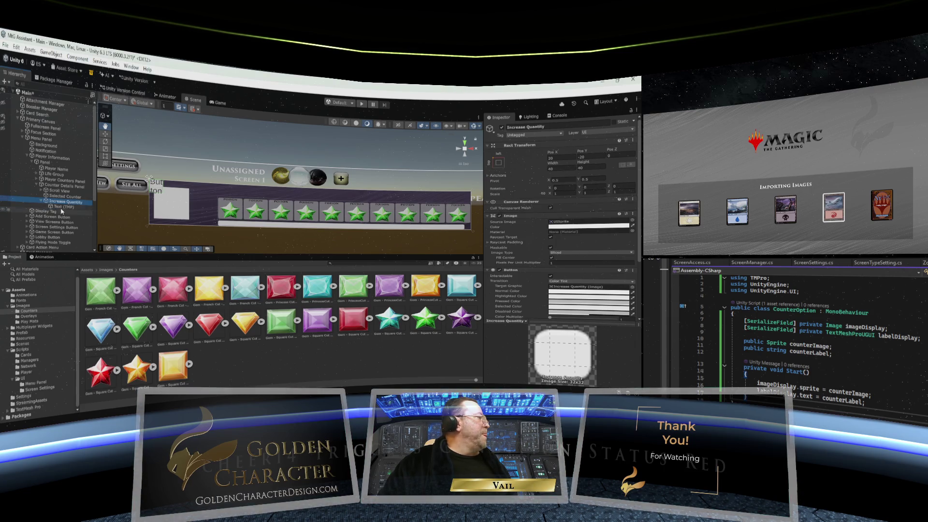
click(62, 206)
click(501, 236)
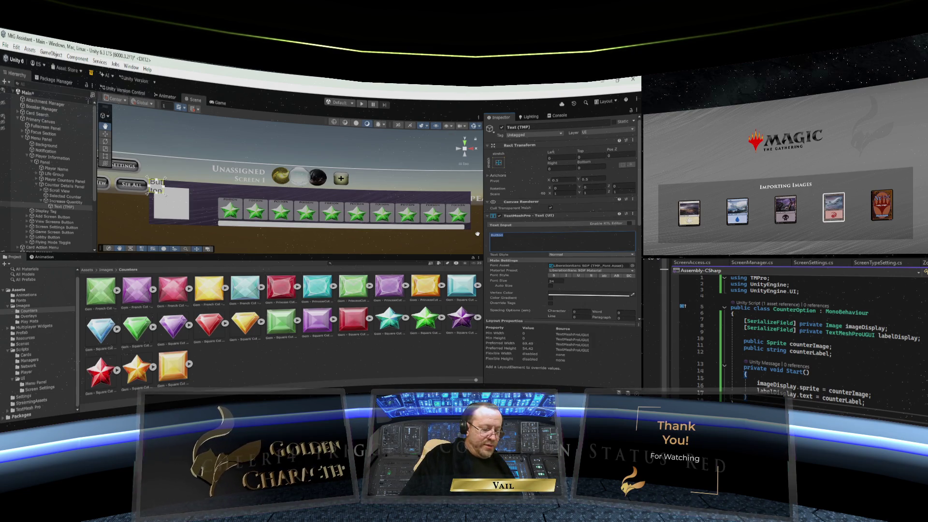
key(BackSpace)
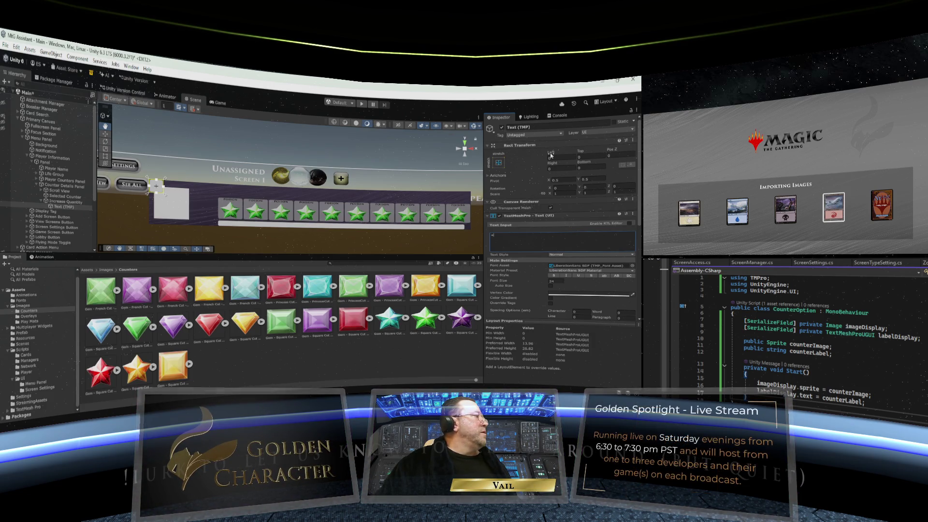
click(499, 162)
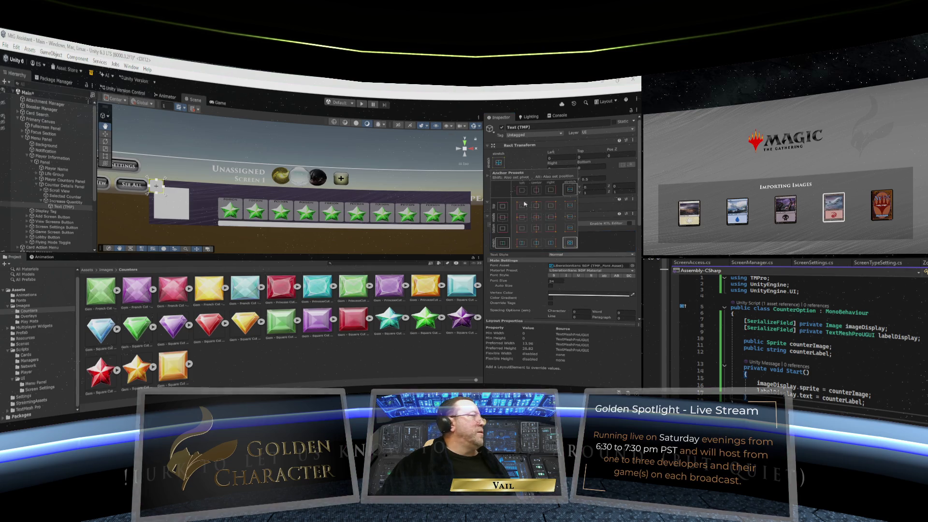
click(53, 202)
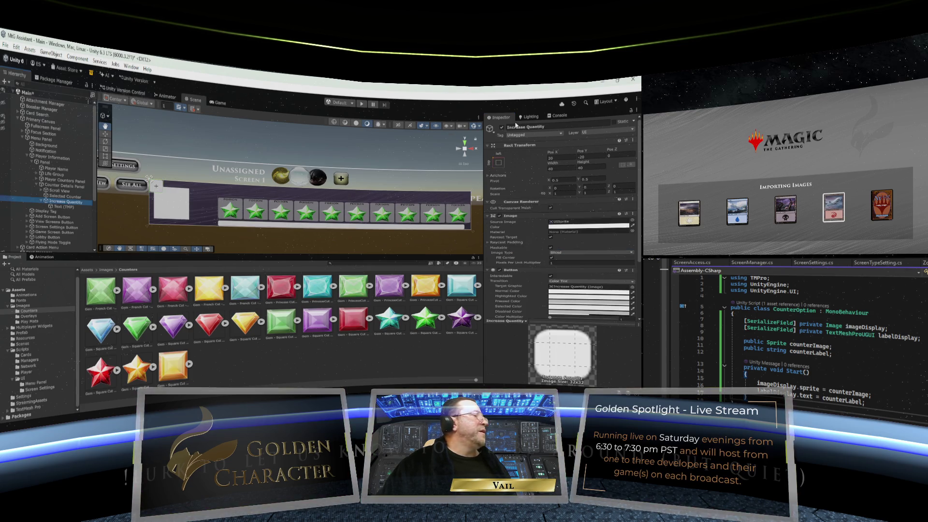
- Shift Increase Quantity right and slightly up, beside the Selected Counter square
drag(552, 151, 115, 132)
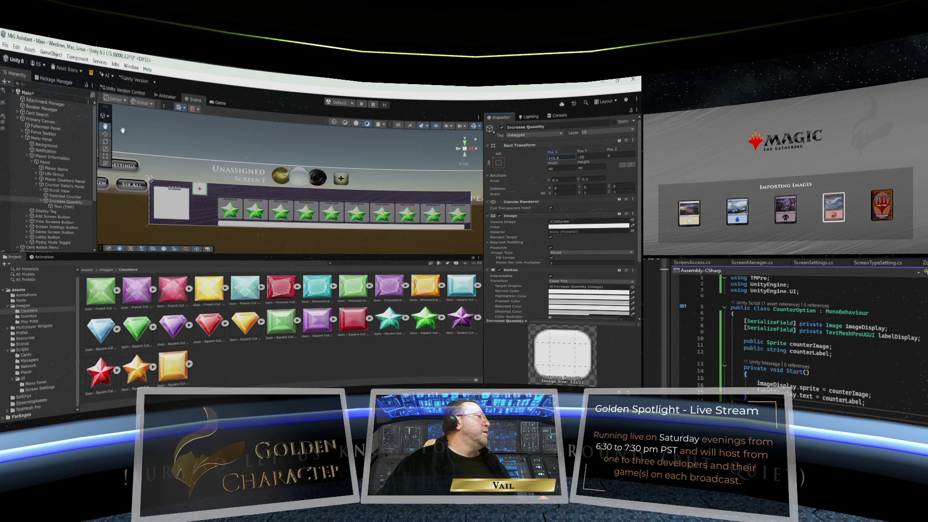
mouse_move(584, 150)
mouse_down()
mouse_move(614, 151)
mouse_move(532, 155)
mouse_up()
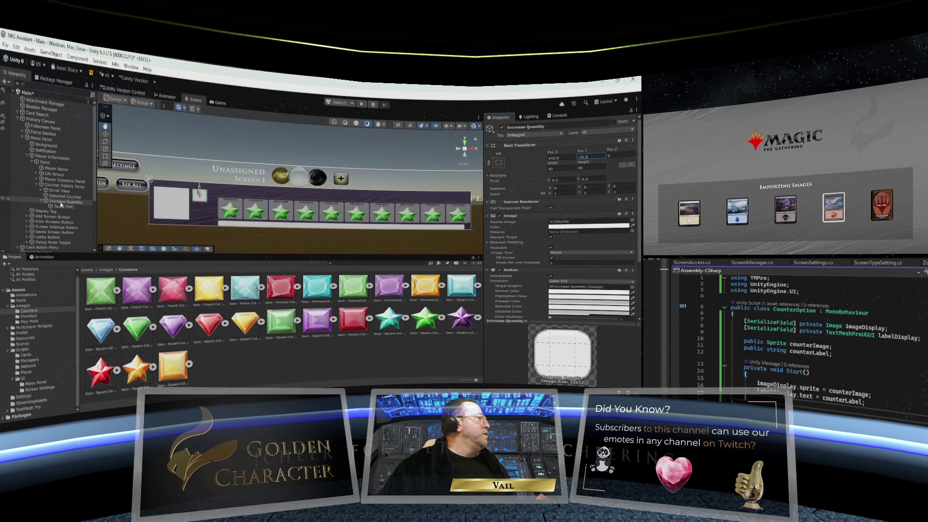
click(159, 201)
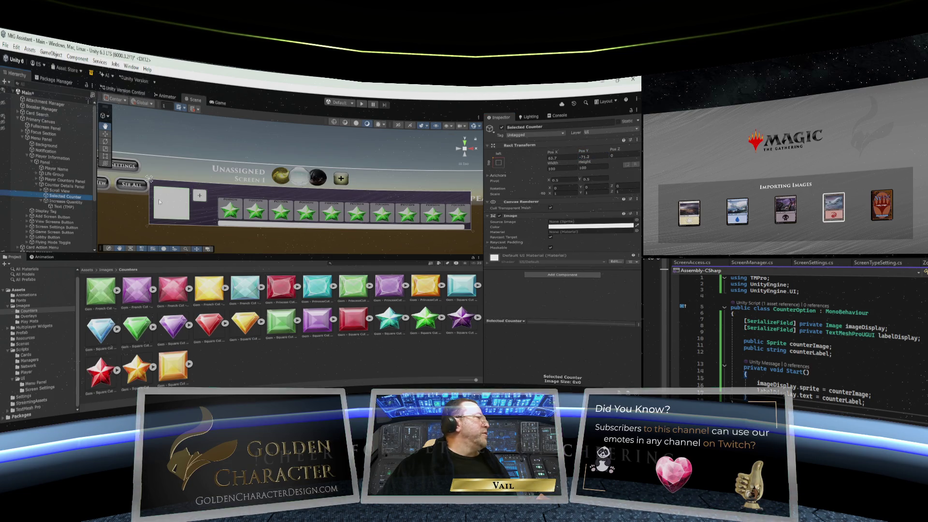
- Make the Selected Counter 120 by 120
click(563, 168)
text(120)
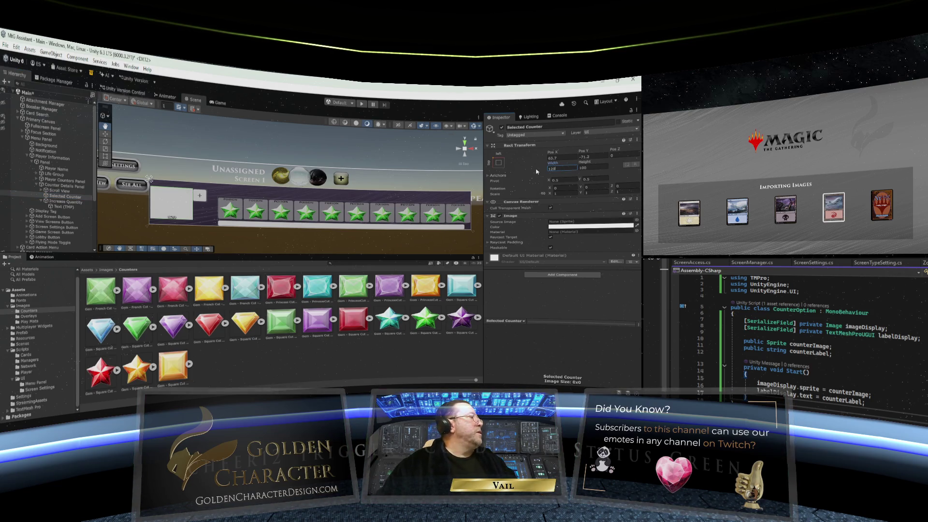
click(587, 168)
text(120)
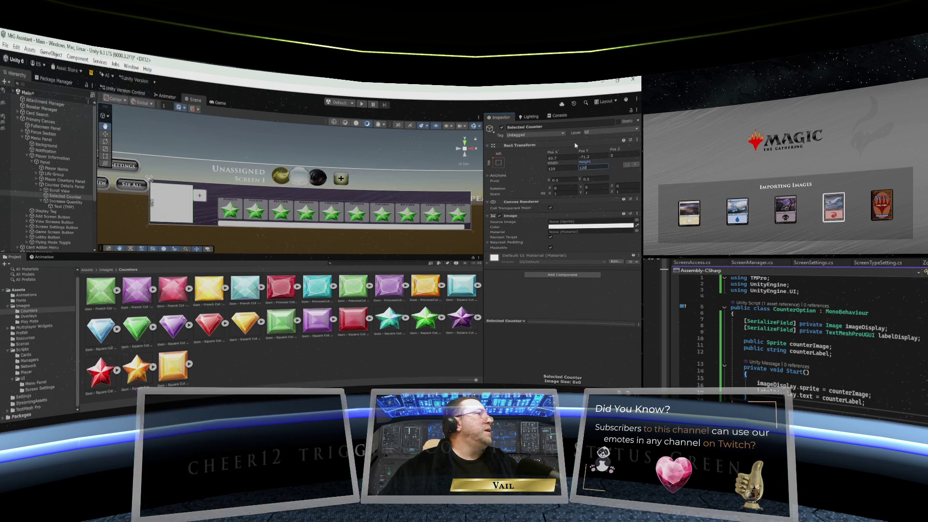
- Position the Selected Counter at Pos X 70, Pos Y -70
drag(553, 153, 570, 153)
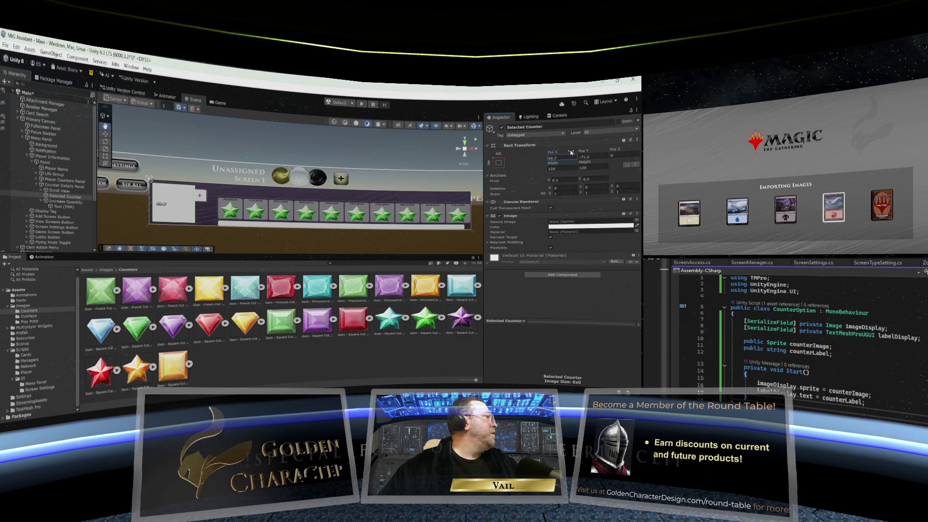
drag(571, 153, 570, 153)
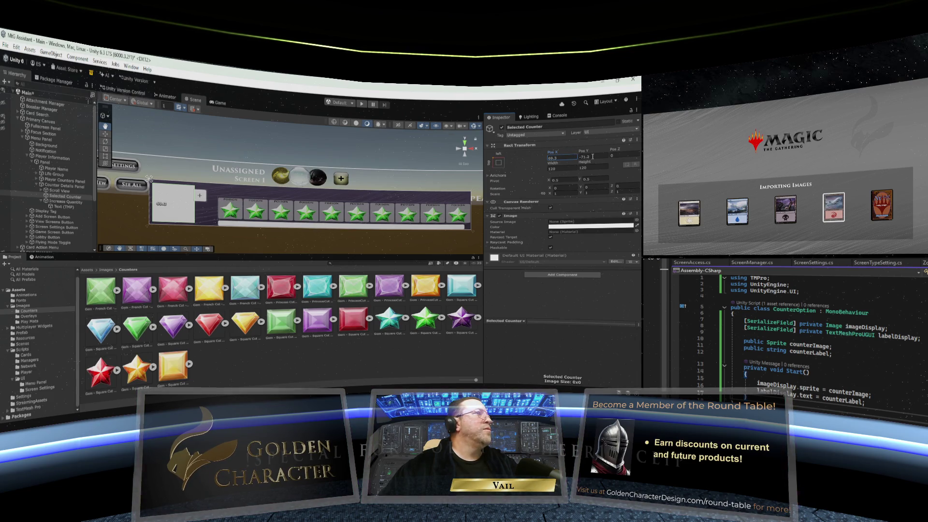
drag(589, 151, 590, 151)
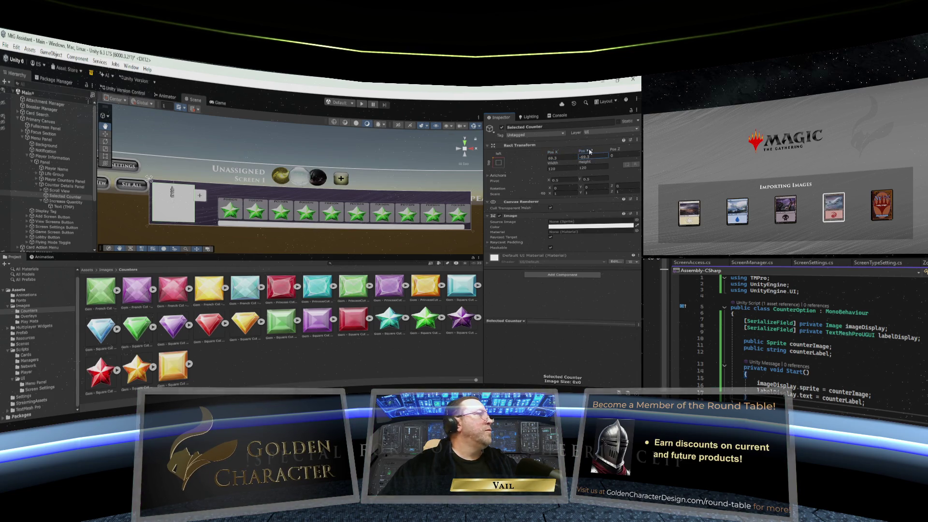
click(577, 157)
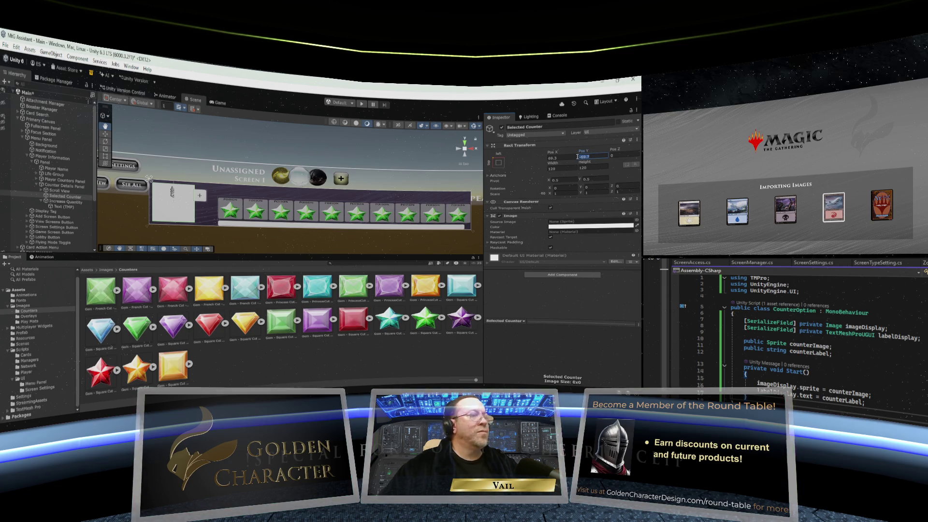
text(-70)
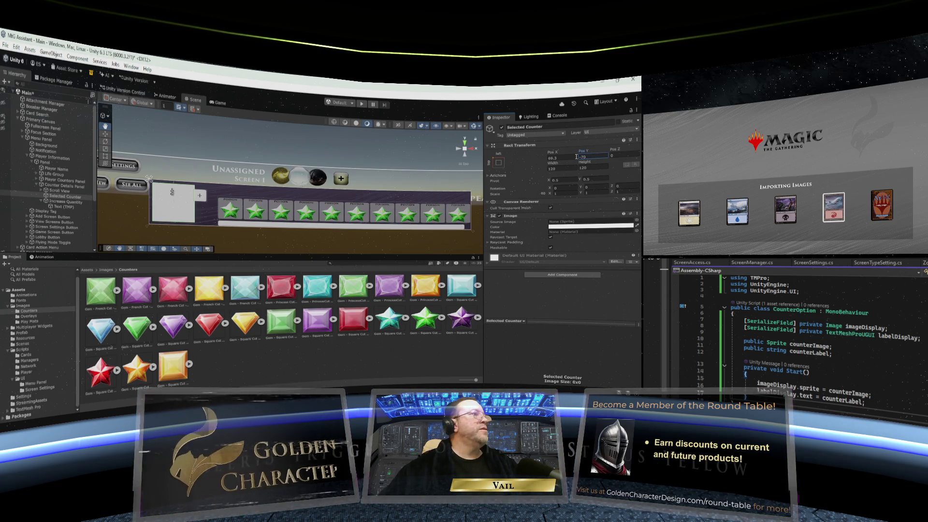
click(562, 157)
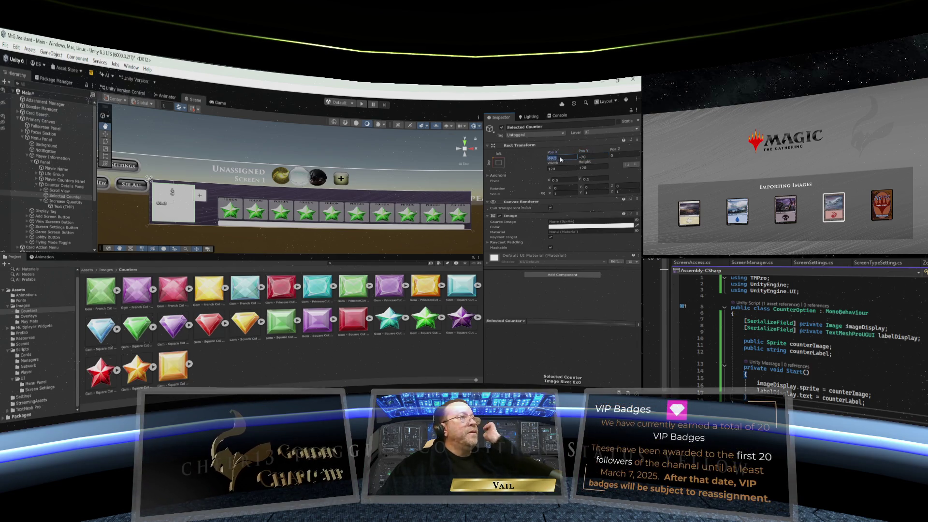
text(70)
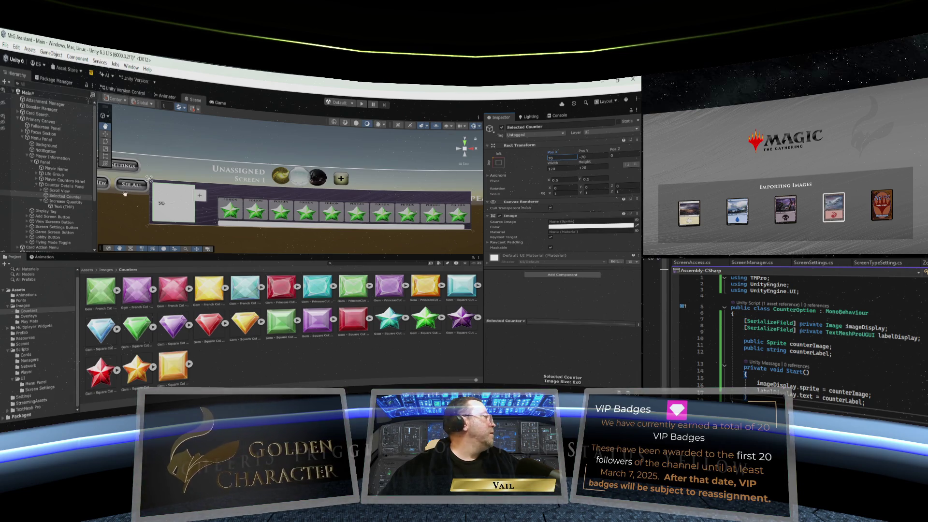
click(199, 195)
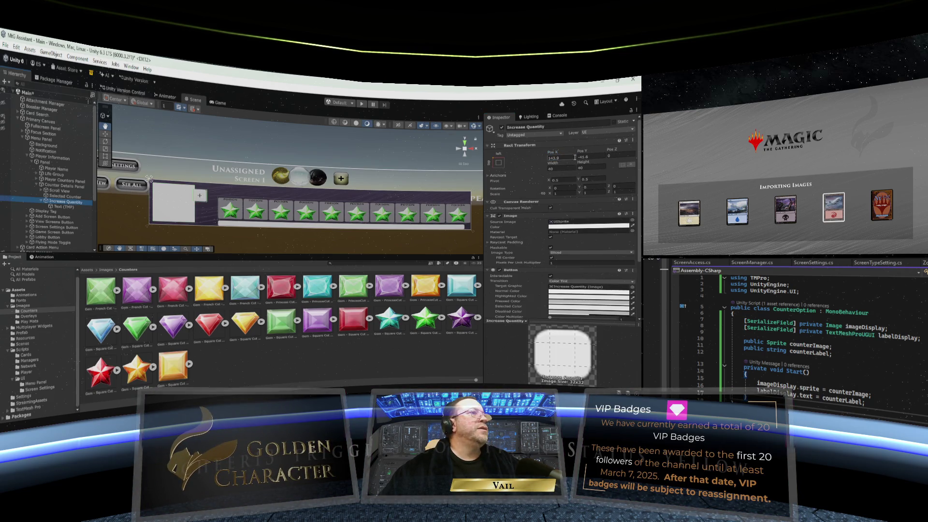
- Set the Increase Quantity button's Pos X to 160
drag(555, 154, 574, 154)
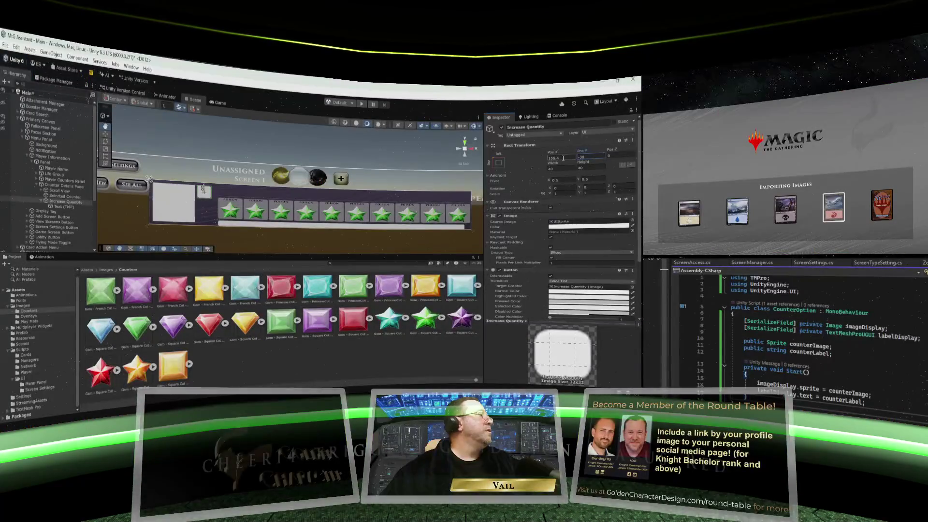
drag(563, 158, 543, 161)
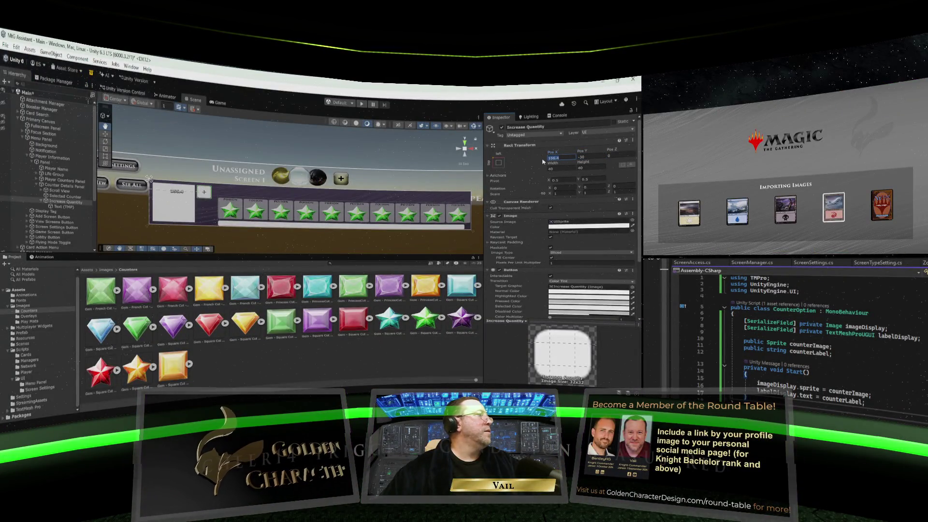
text(155)
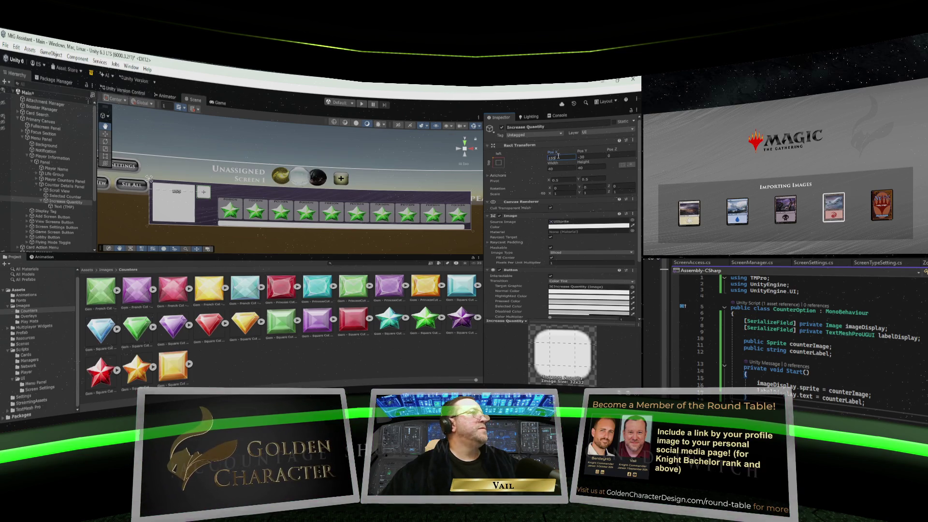
key(Return)
text(160)
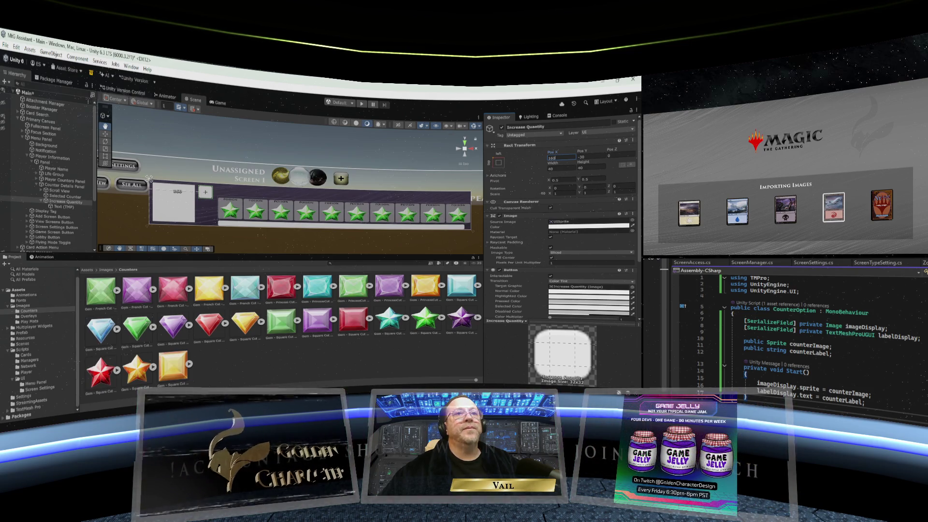
key(Return)
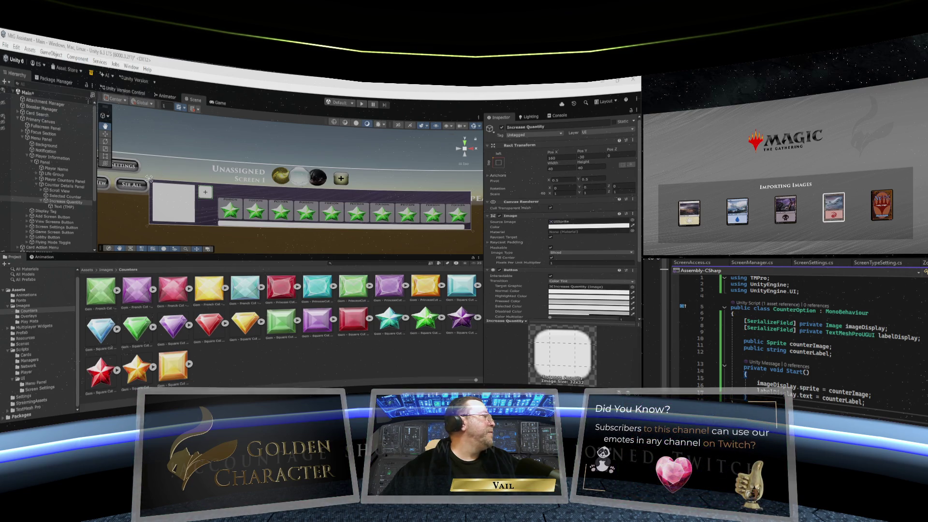
click(64, 196)
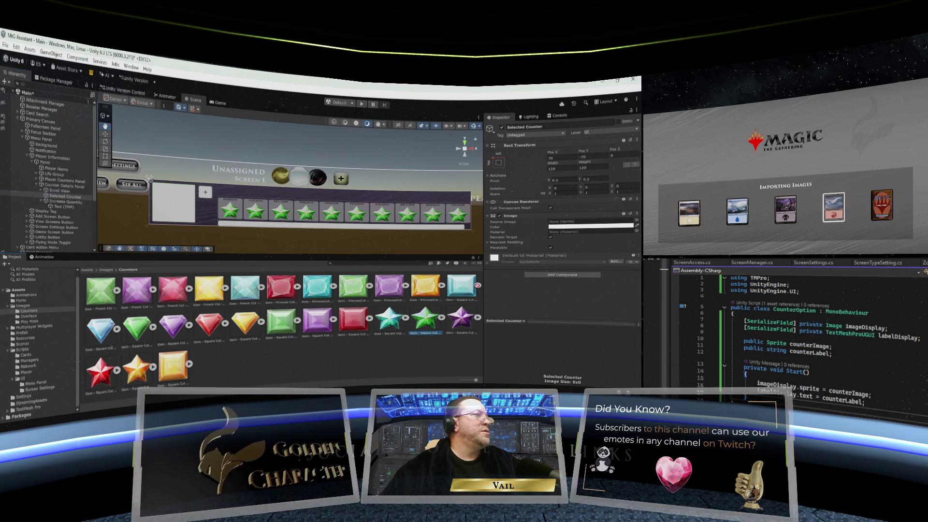
- Use the 'Gem - Square Cut - Wild - Green' sprite as the Selected Counter's Source Image
click(577, 224)
drag(577, 224, 577, 223)
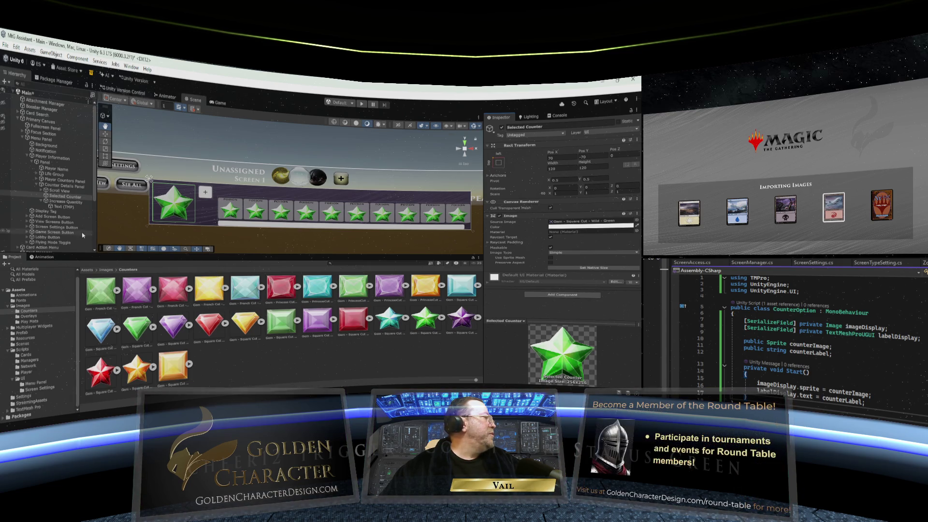
click(24, 306)
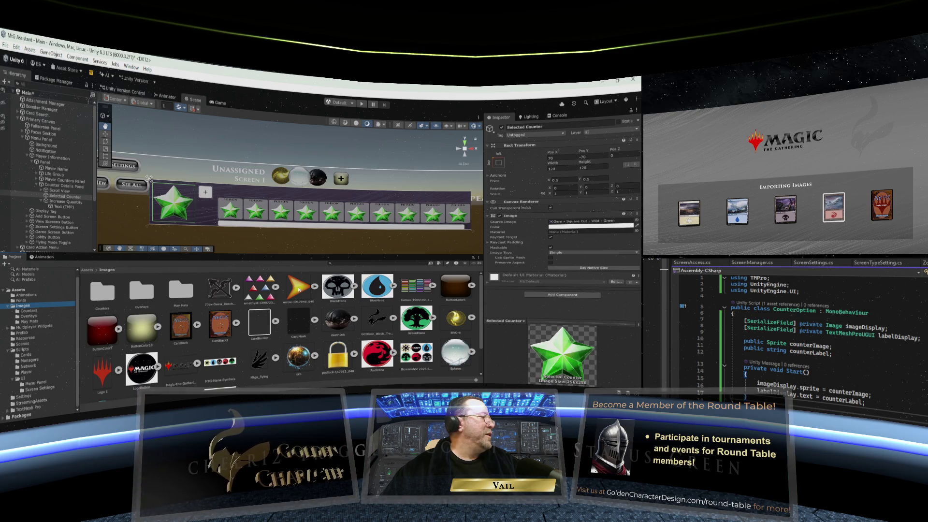
click(583, 222)
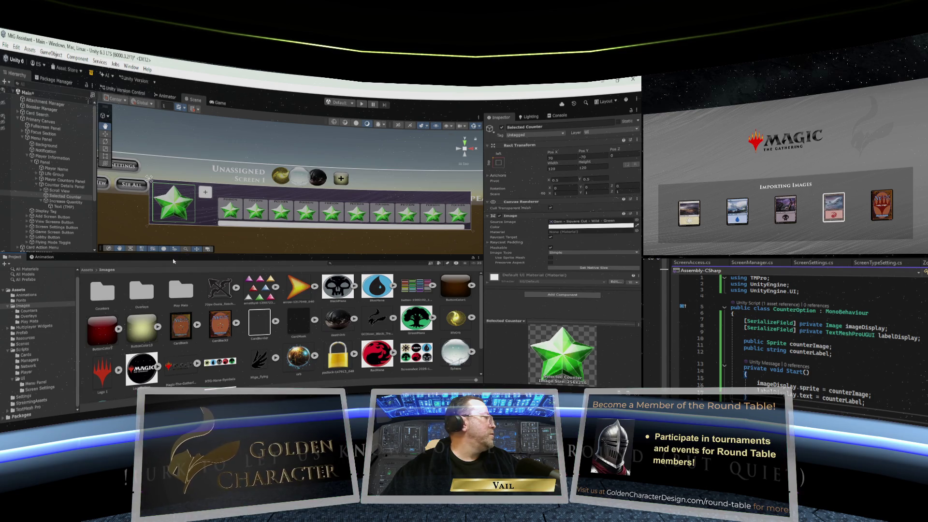
click(66, 202)
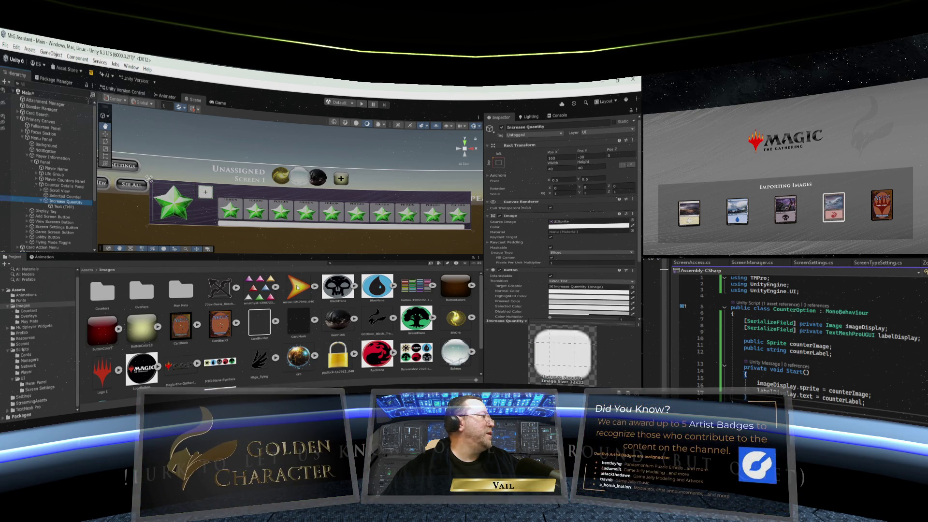
- Give Increase Quantity the arrow sprite with Preserve Aspect and Rotation Z 90
drag(297, 286, 570, 222)
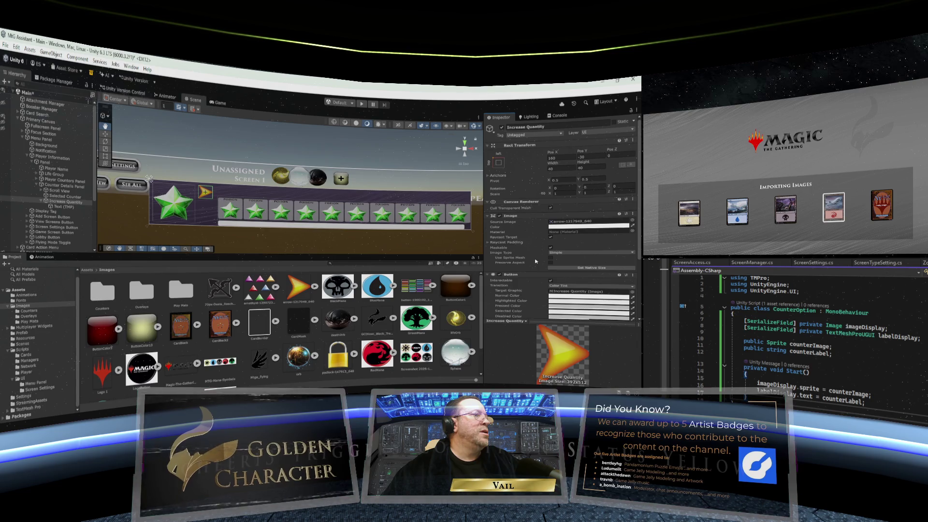
click(551, 263)
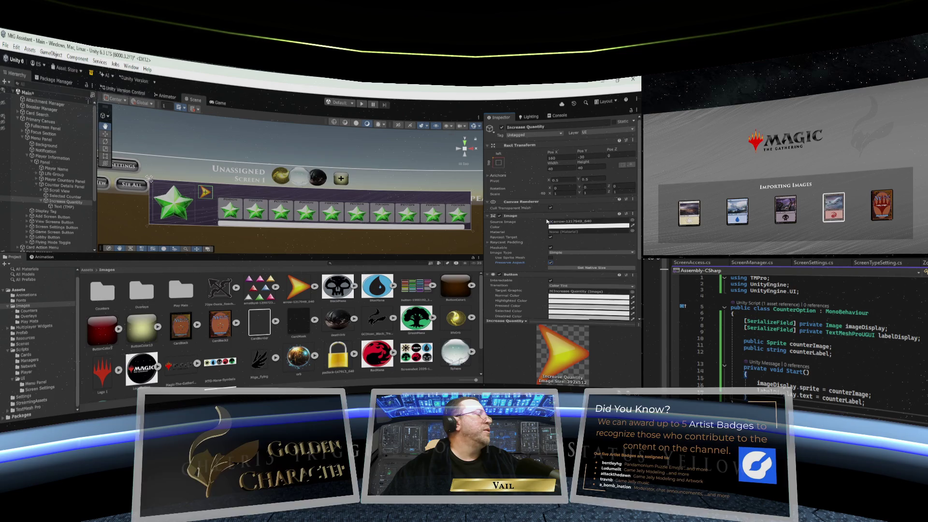
click(615, 186)
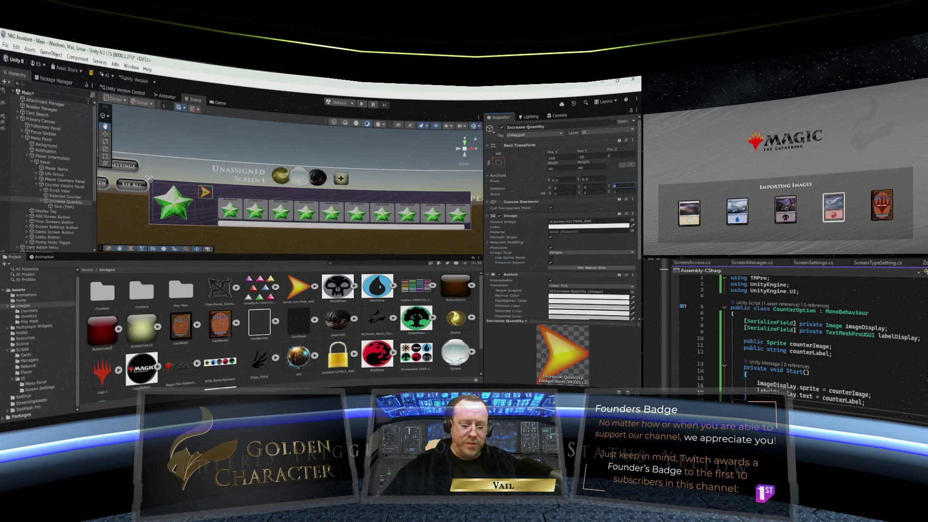
text(90)
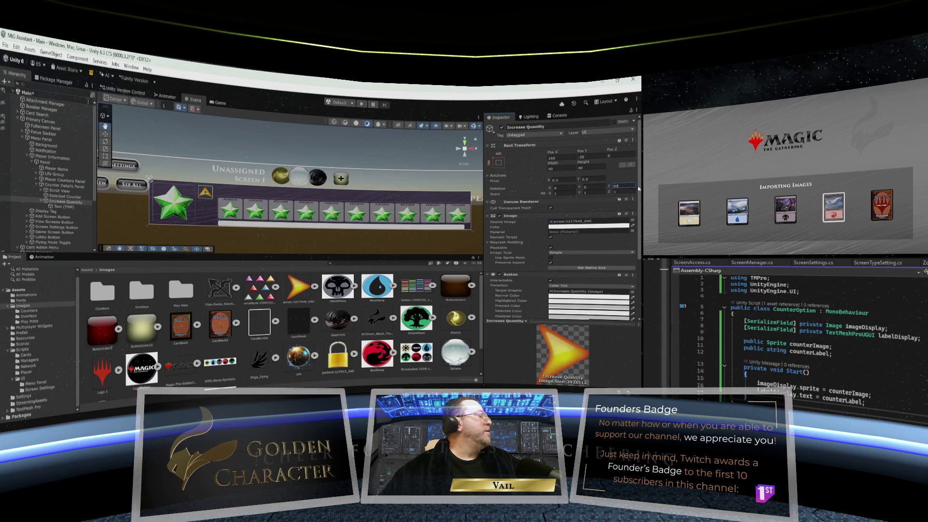
- Duplicate the Increase Quantity button twice
click(42, 203)
right_click(58, 204)
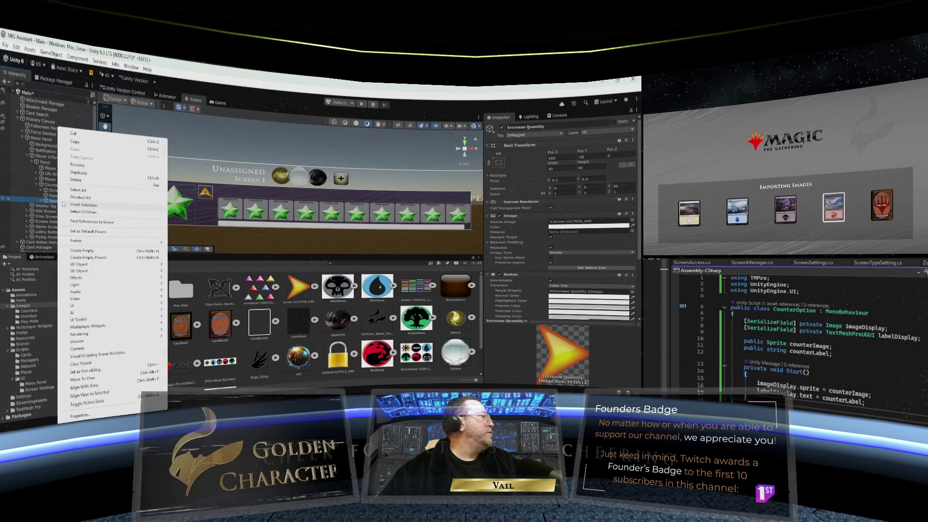
click(89, 173)
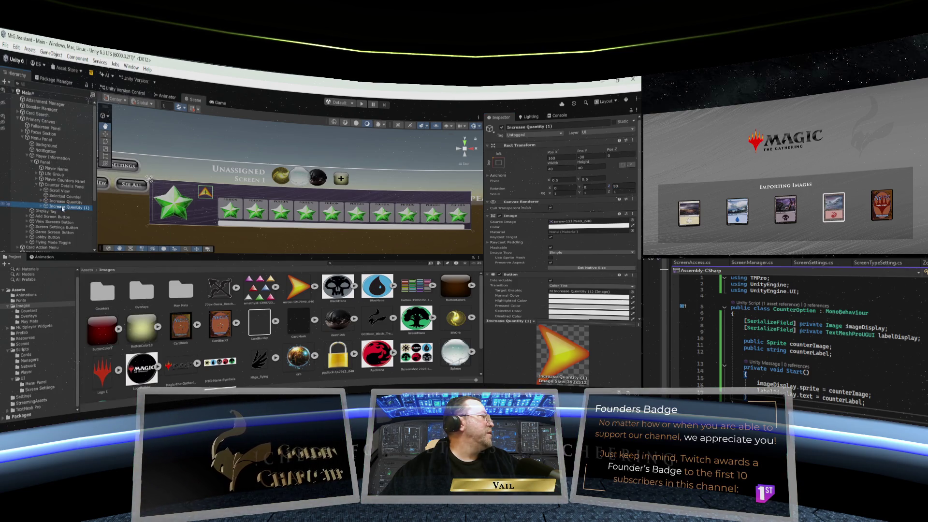
right_click(63, 209)
click(88, 174)
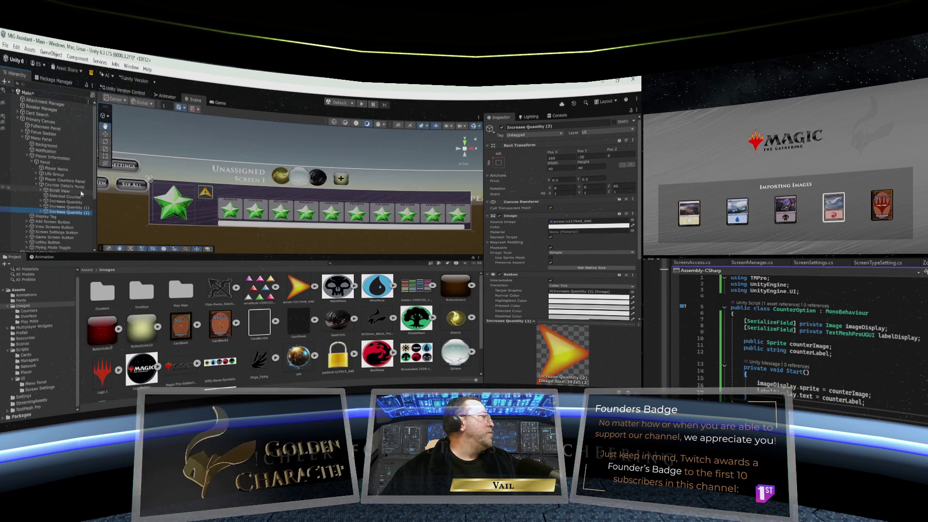
- Rename the first copy to 'Decrease Quantity'
right_click(60, 208)
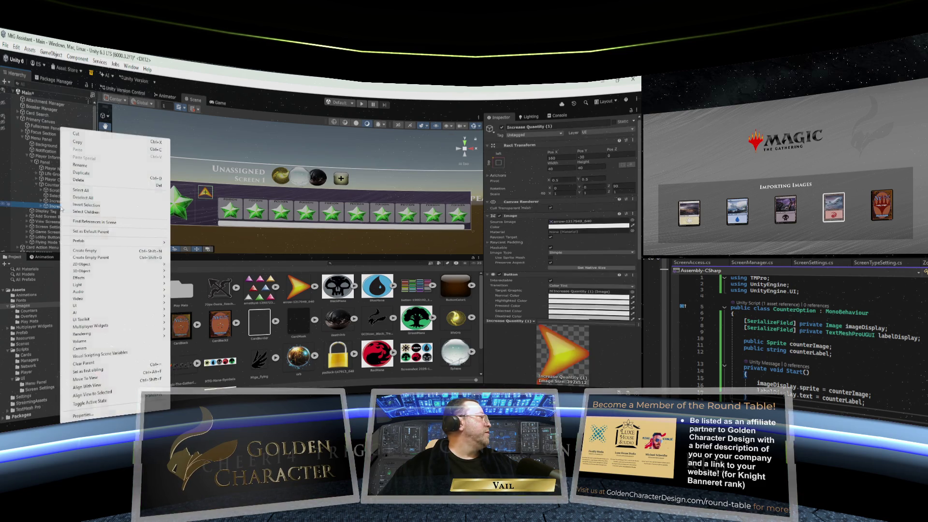
click(77, 165)
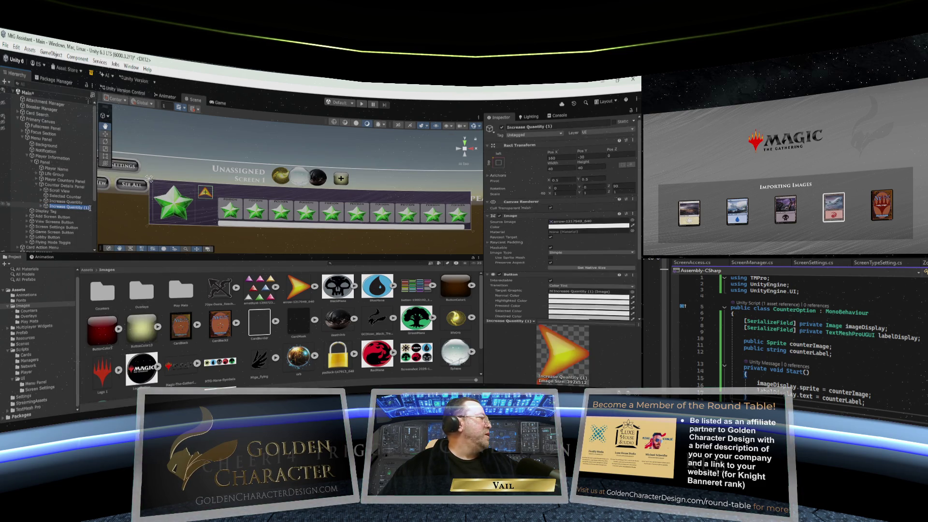
click(90, 208)
key(BackSpace)
key(BackSpace)
key(BackSpace)
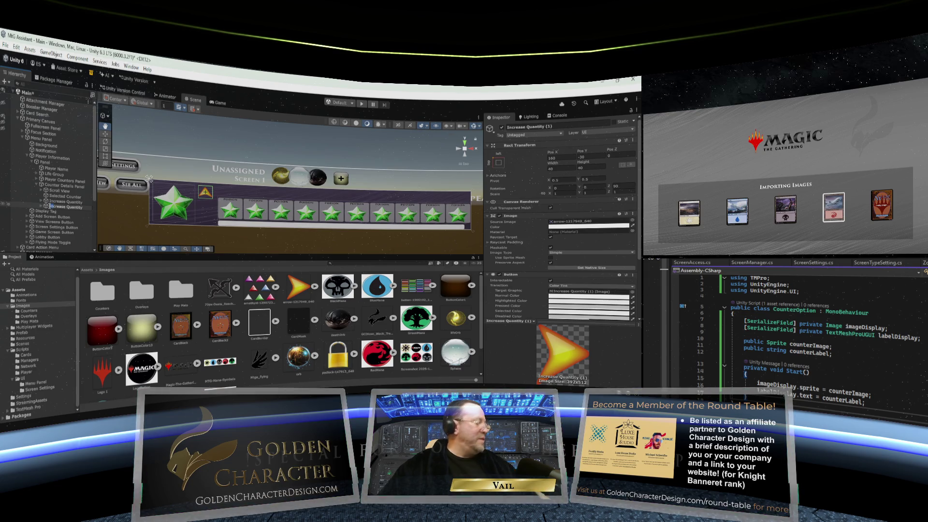
drag(50, 206, 55, 207)
text(De)
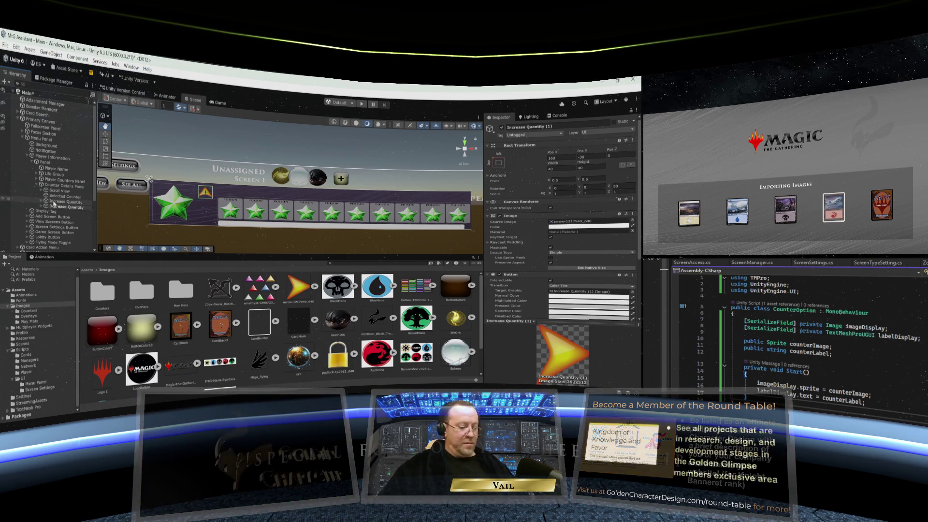
click(67, 206)
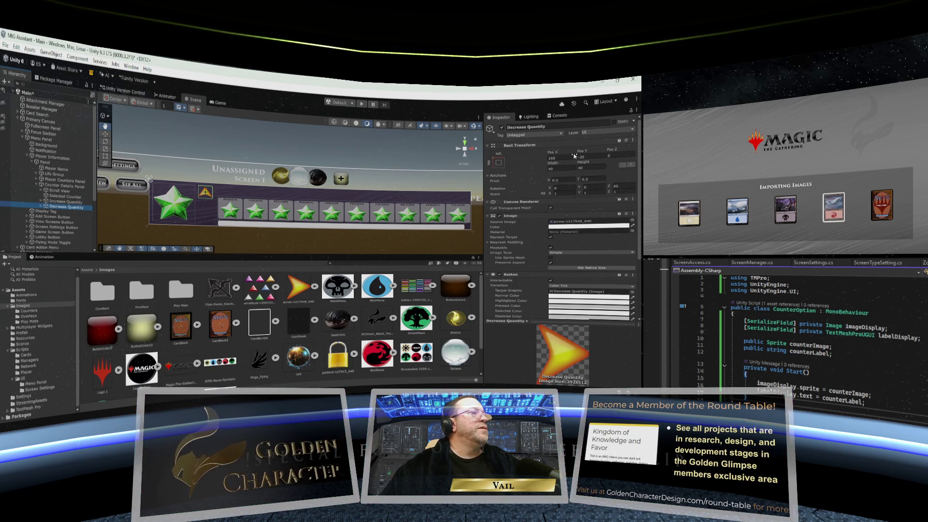
- Move Decrease Quantity to Pos Y -810, rotate it to Z -90, and select its Text (TMP)
drag(581, 154, 446, 162)
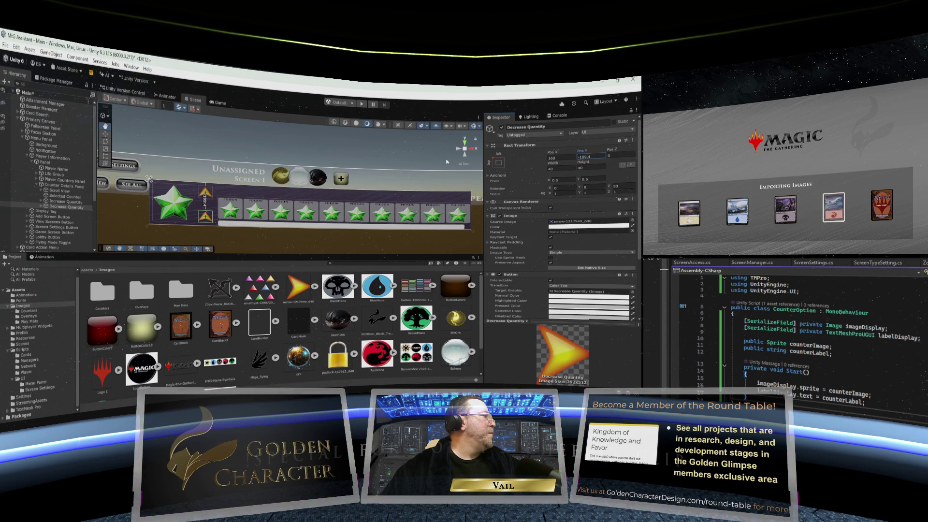
double_click(580, 158)
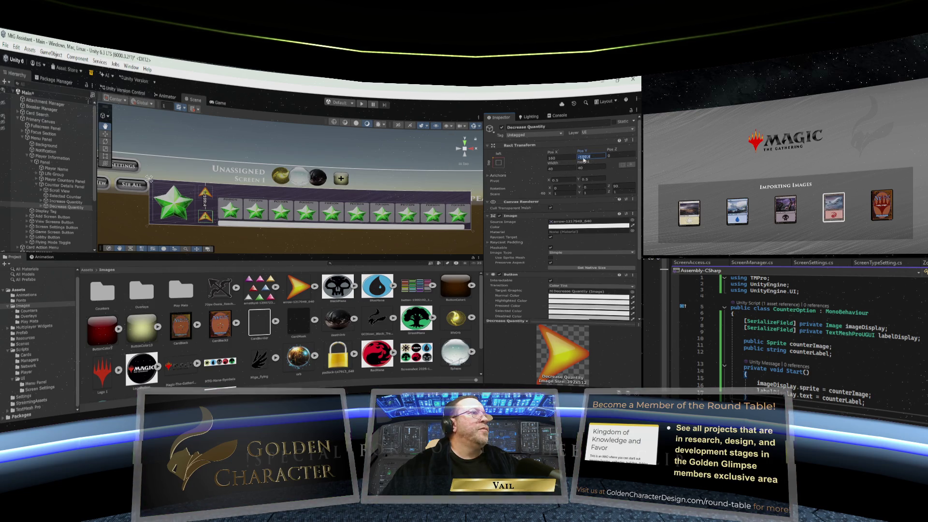
text(-8)
text(10)
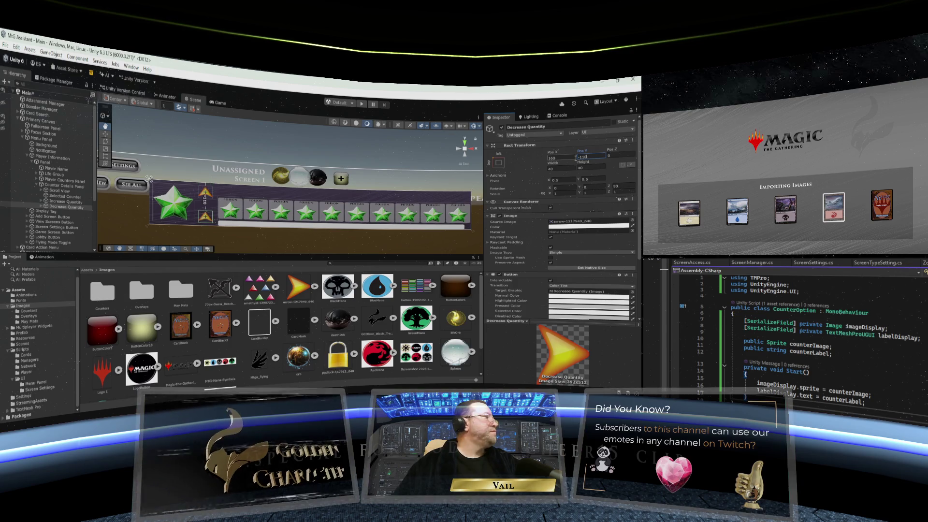
double_click(610, 186)
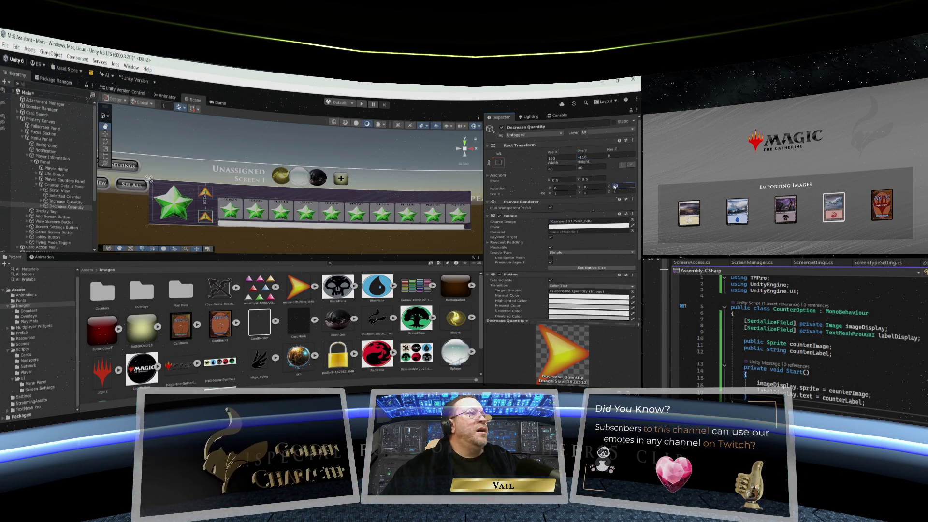
text(-90)
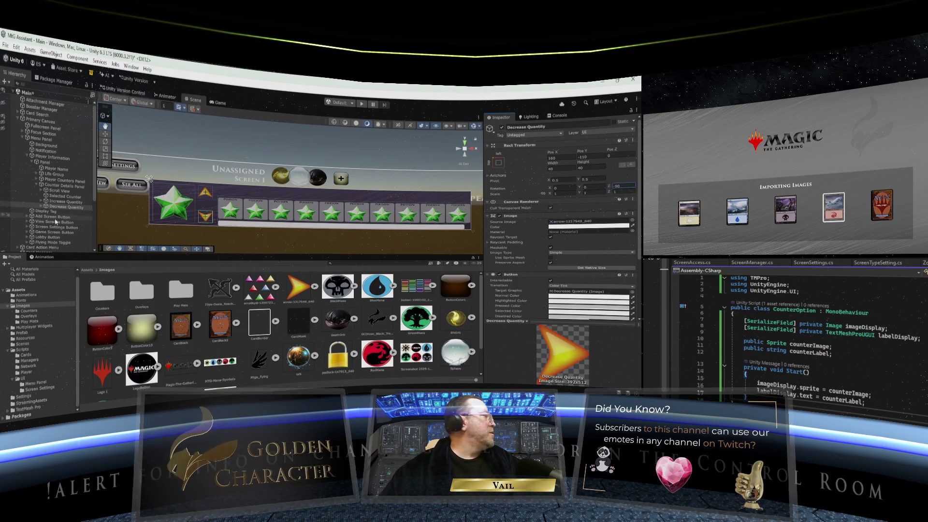
click(42, 206)
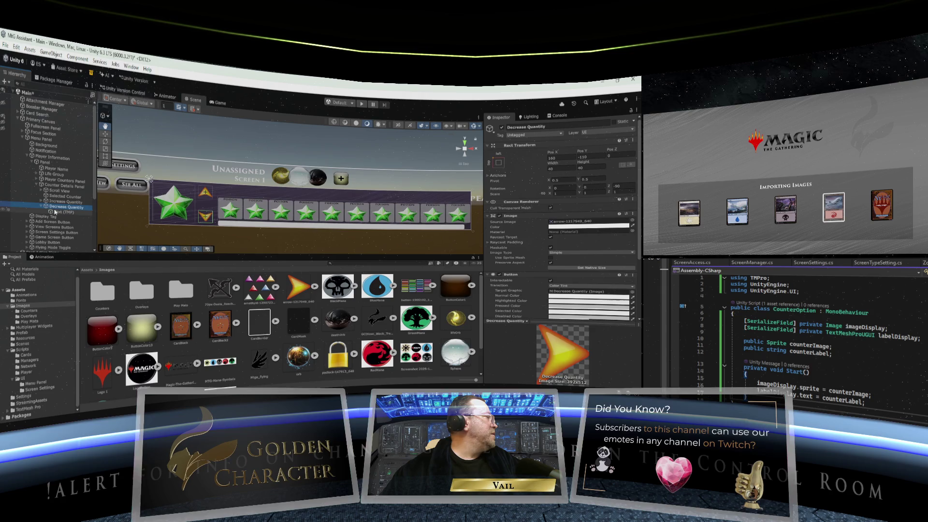
click(62, 212)
click(486, 236)
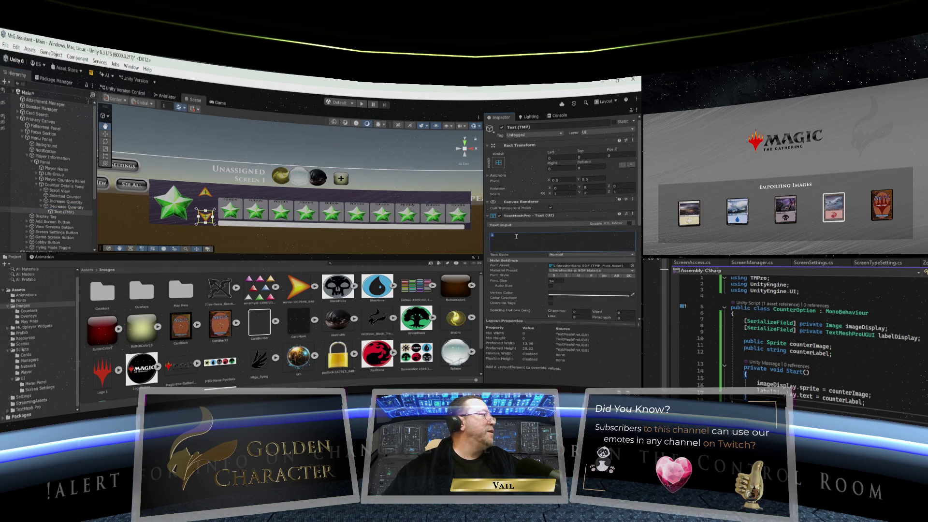
- Clear the Decrease Quantity label text, leaving font size 24 and Auto Size off
key(BackSpace)
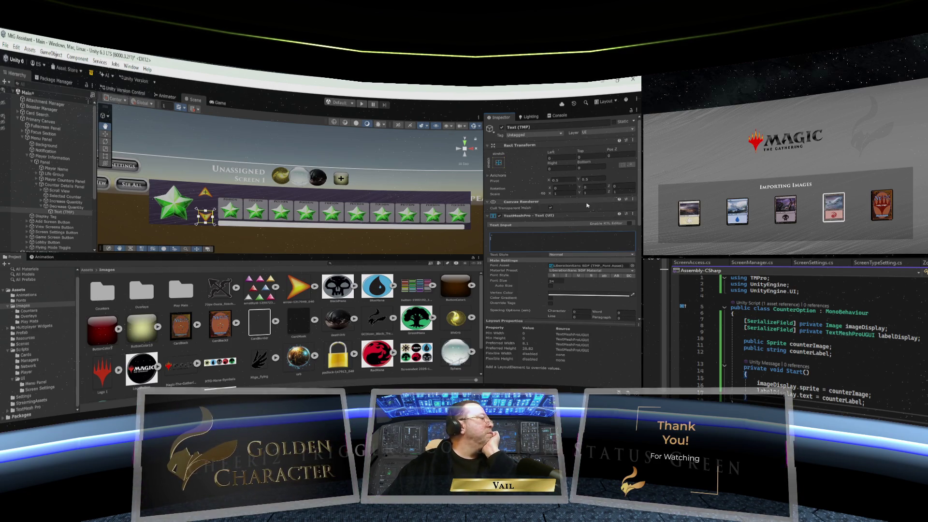
click(621, 185)
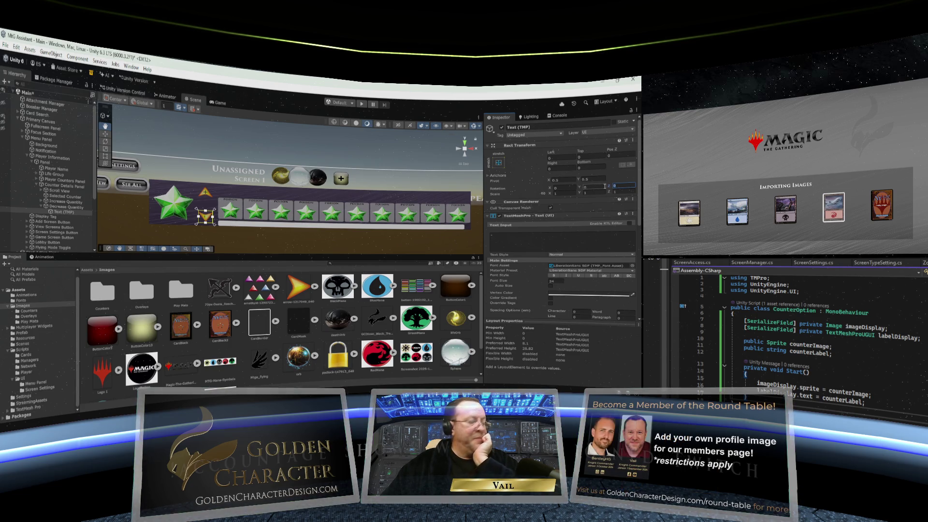
click(505, 236)
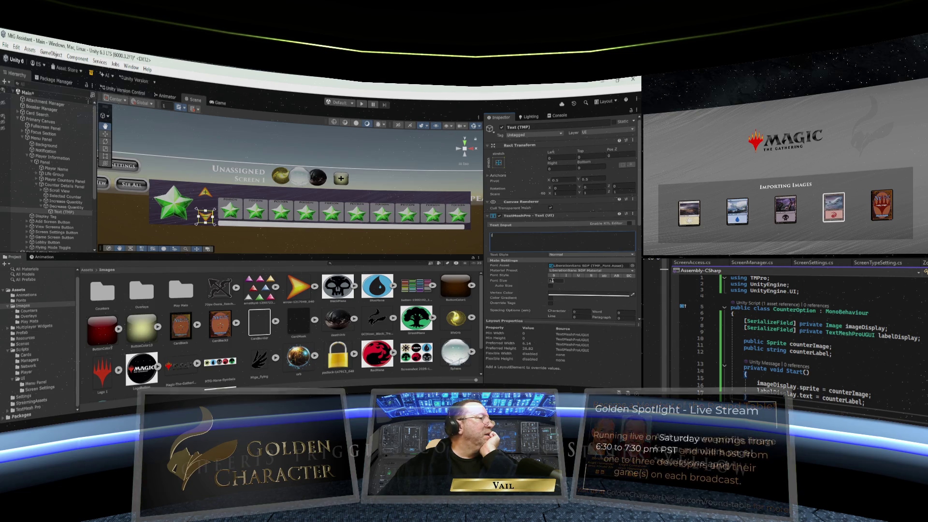
click(554, 281)
key(Return)
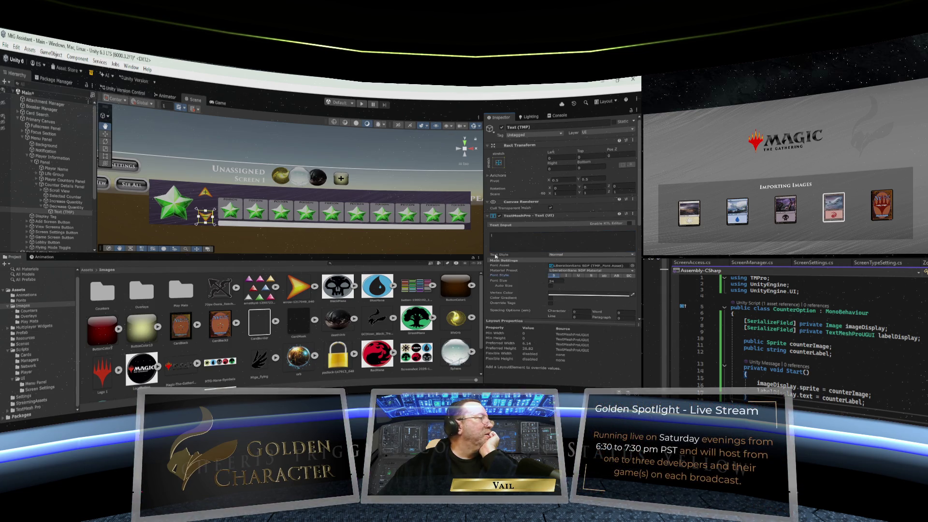
click(550, 286)
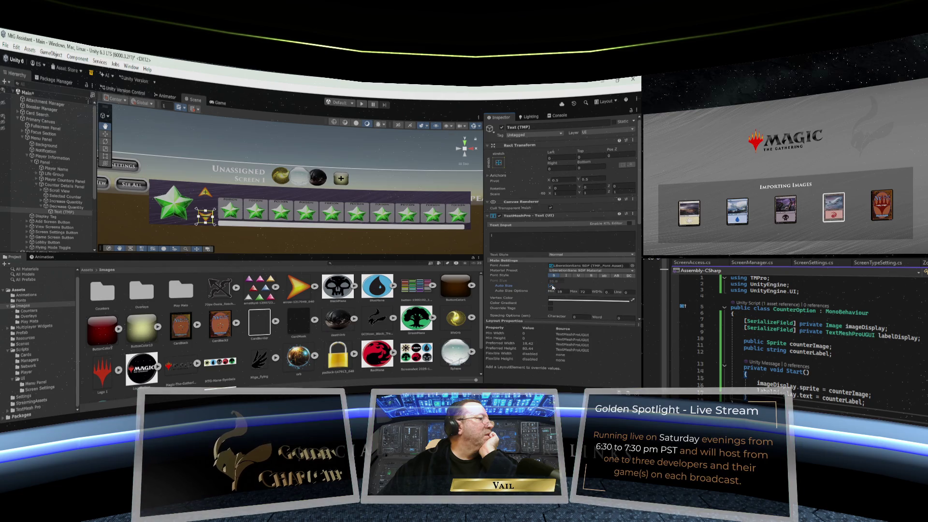
click(550, 286)
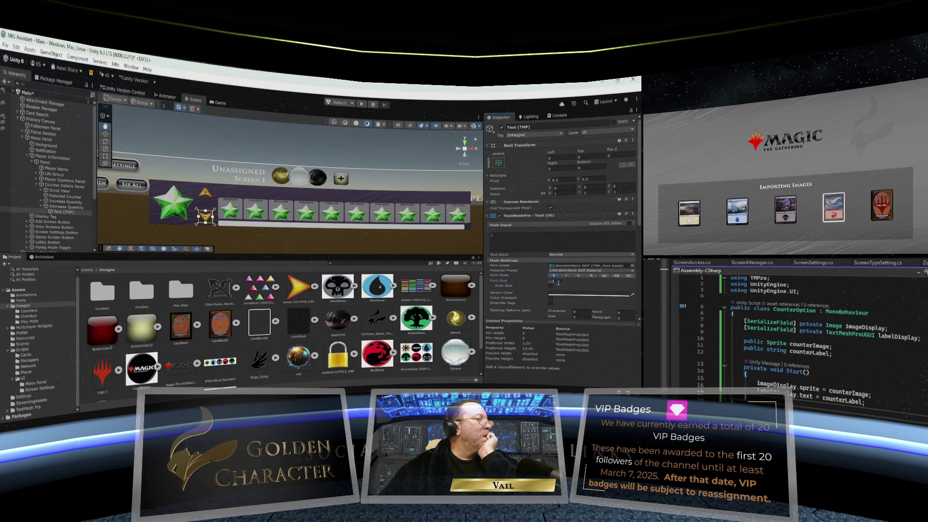
- Set the label's Vertex Color to pure black (000000)
click(577, 293)
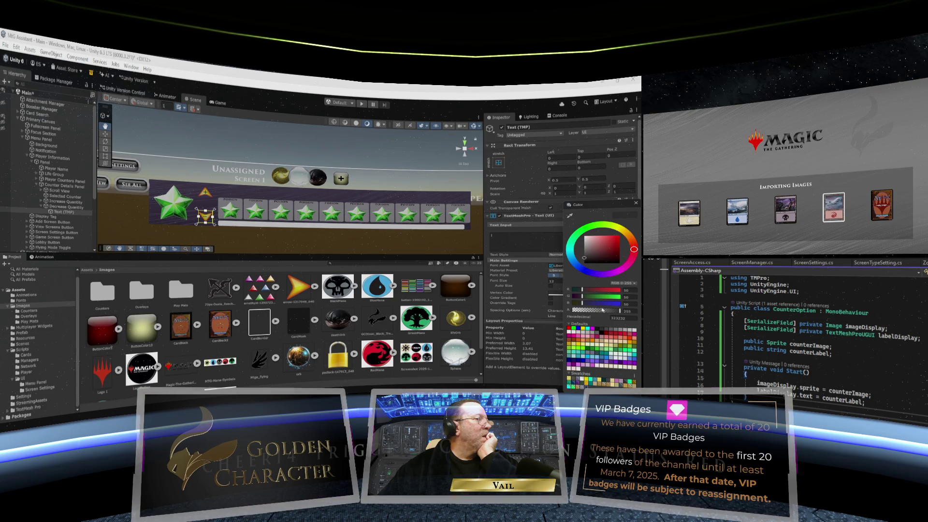
drag(595, 266, 575, 271)
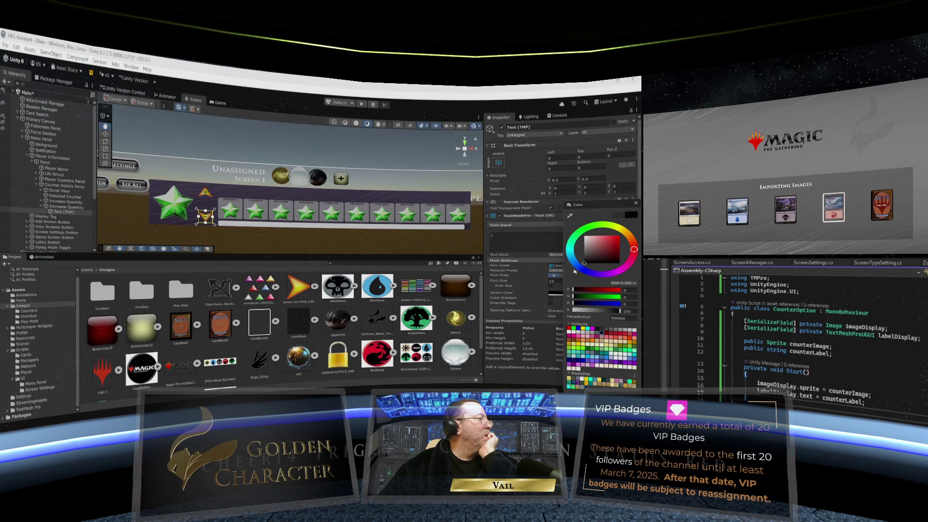
click(635, 203)
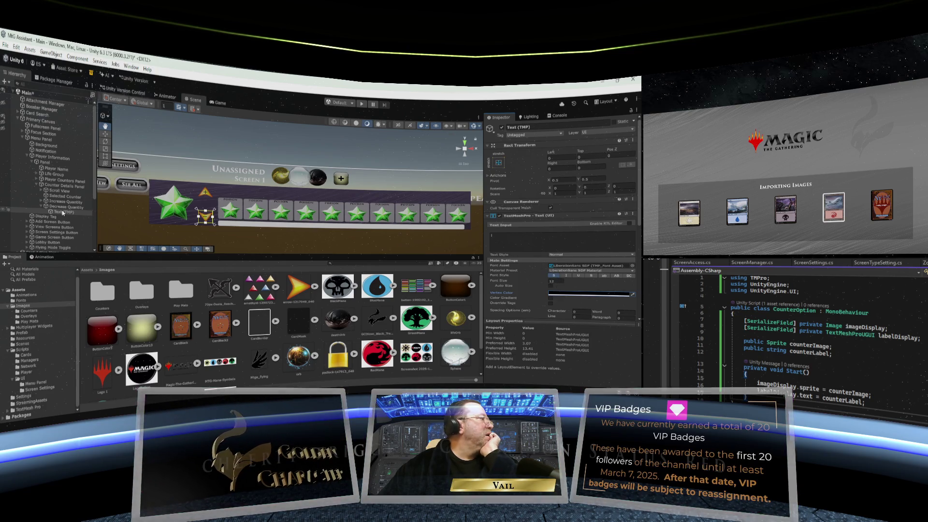
click(62, 202)
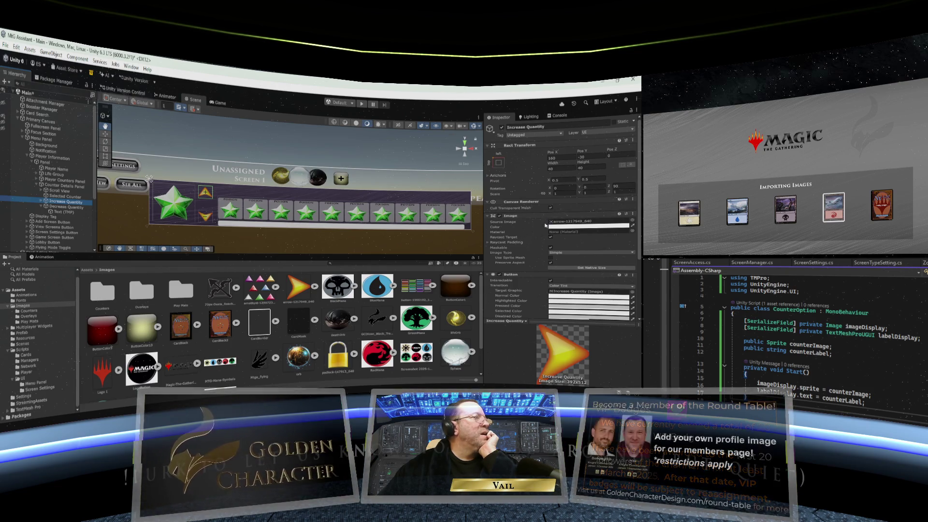
click(42, 201)
click(55, 207)
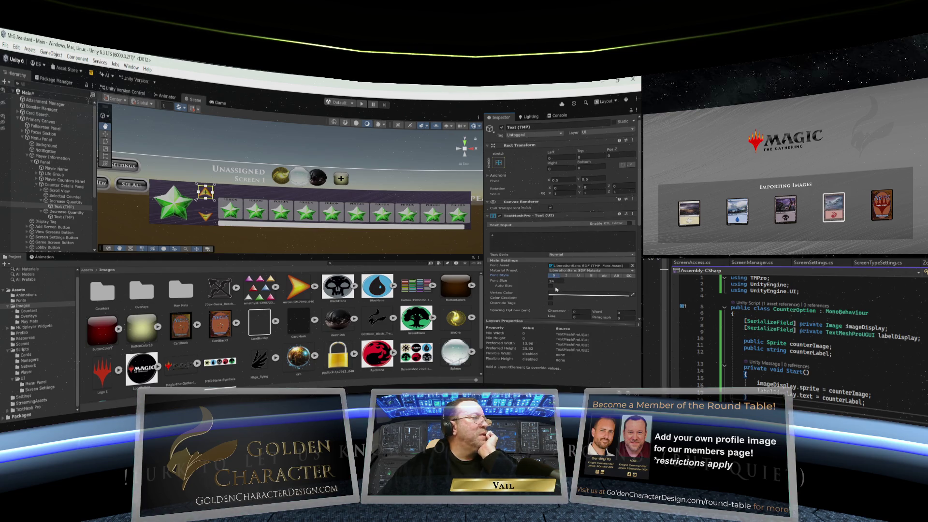
click(549, 281)
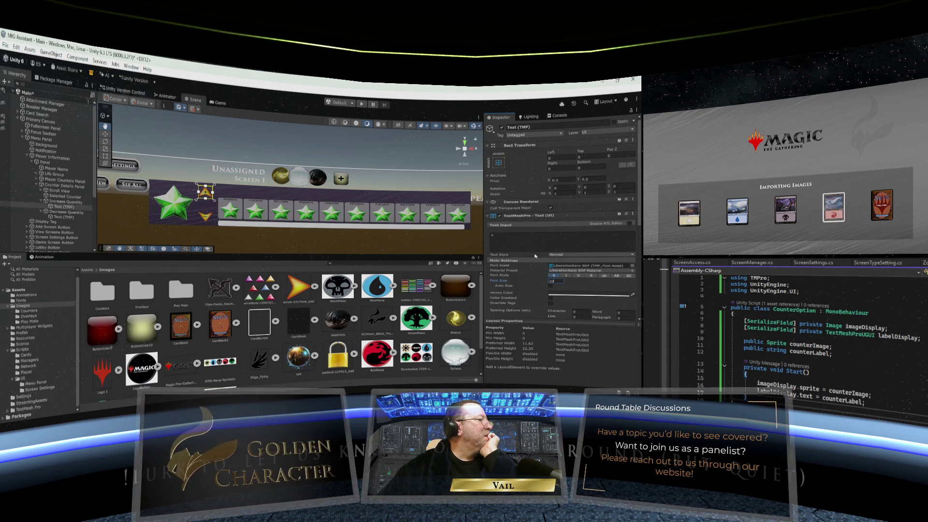
click(64, 212)
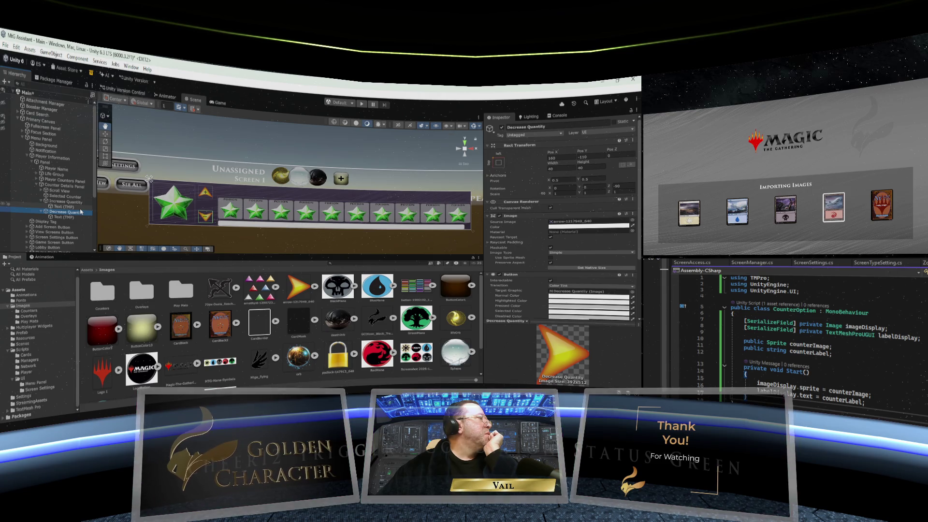
click(41, 202)
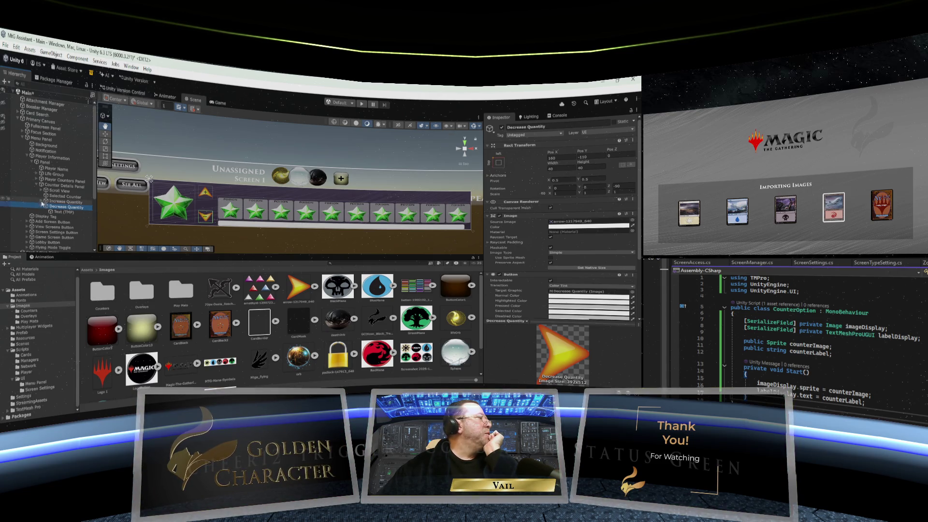
- Create a UI > Input Field - TextMeshPro under the Counter Details Panel
click(41, 207)
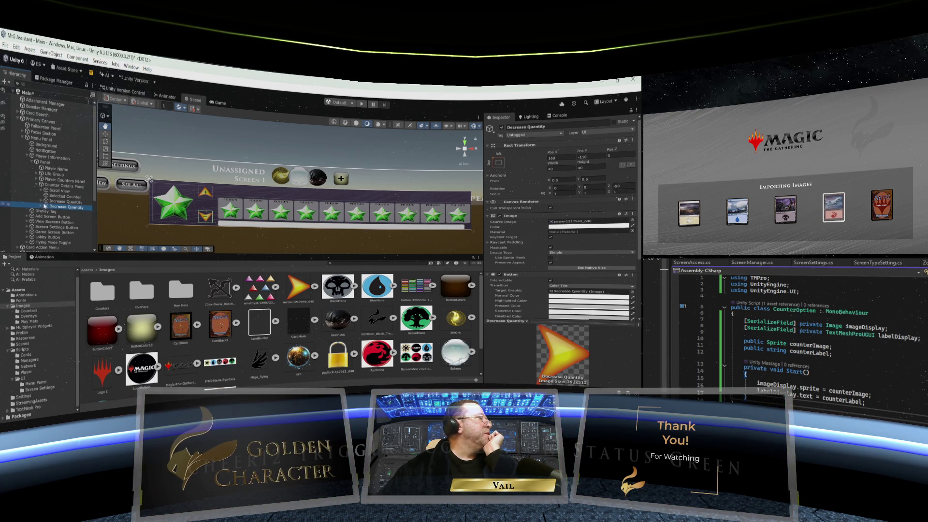
click(56, 186)
right_click(57, 186)
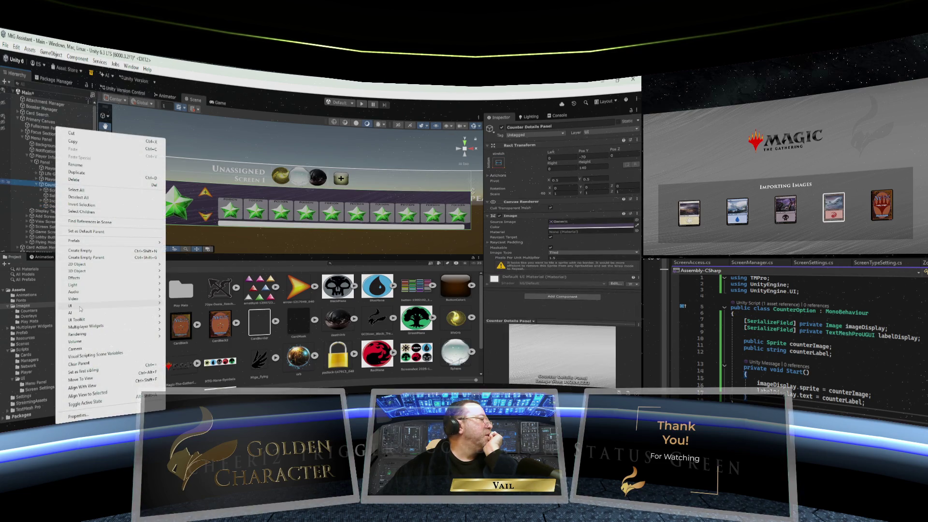
mouse_move(80, 307)
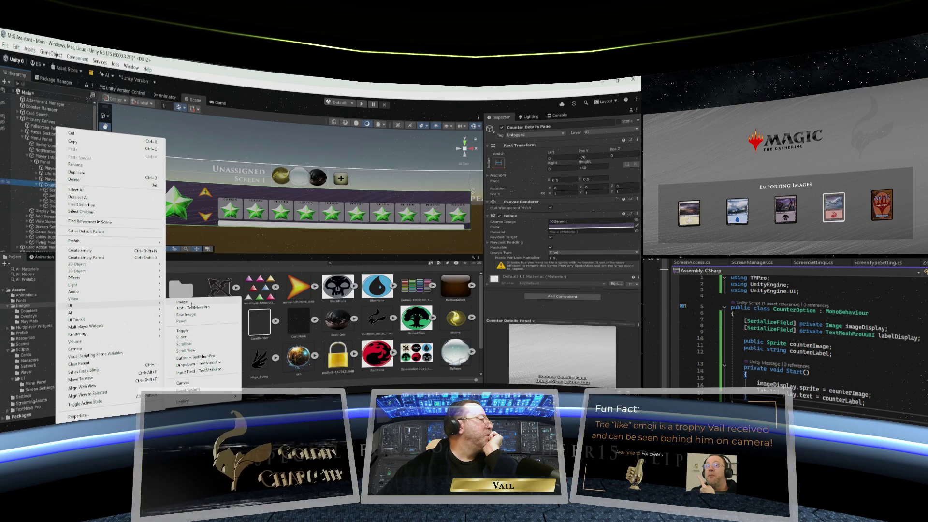
click(199, 371)
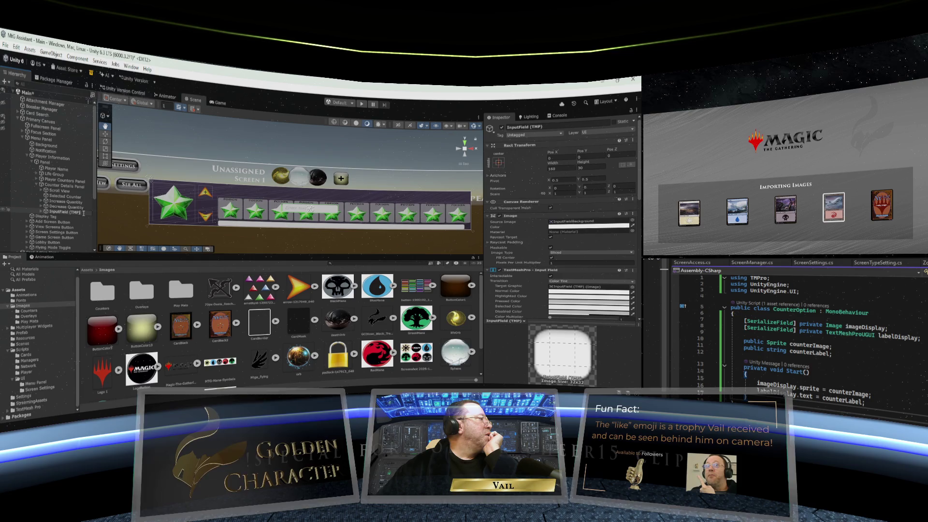
click(49, 213)
text(Counter Name)
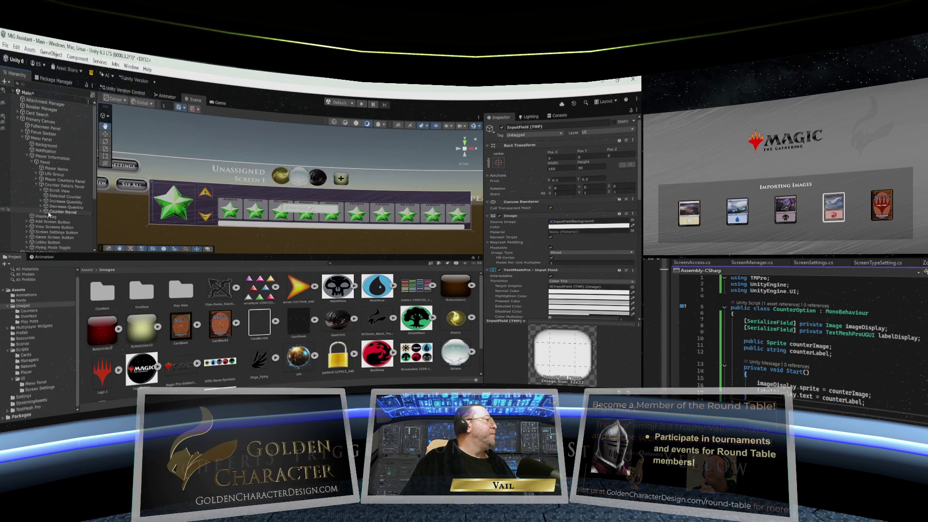
- Name the field Counter Name, anchor it top-left and set Pos Y to -25
key(Return)
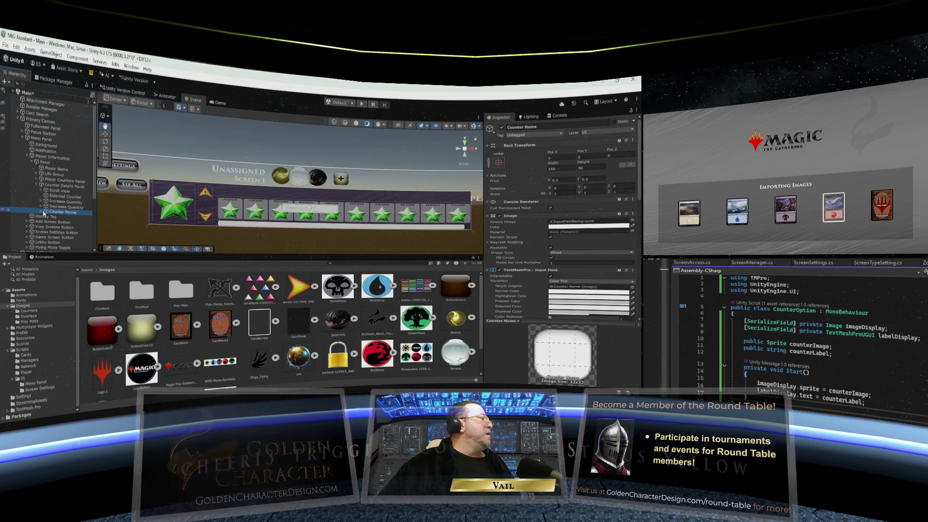
click(498, 162)
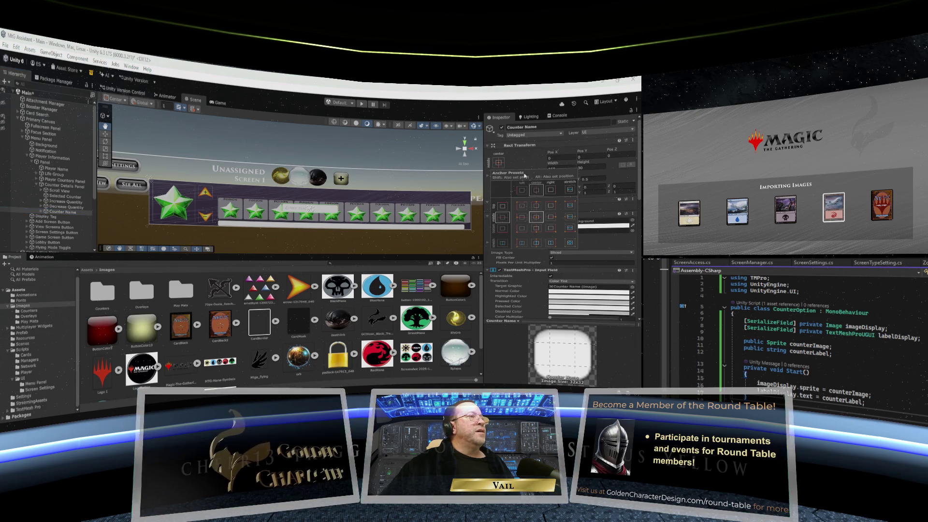
click(522, 207)
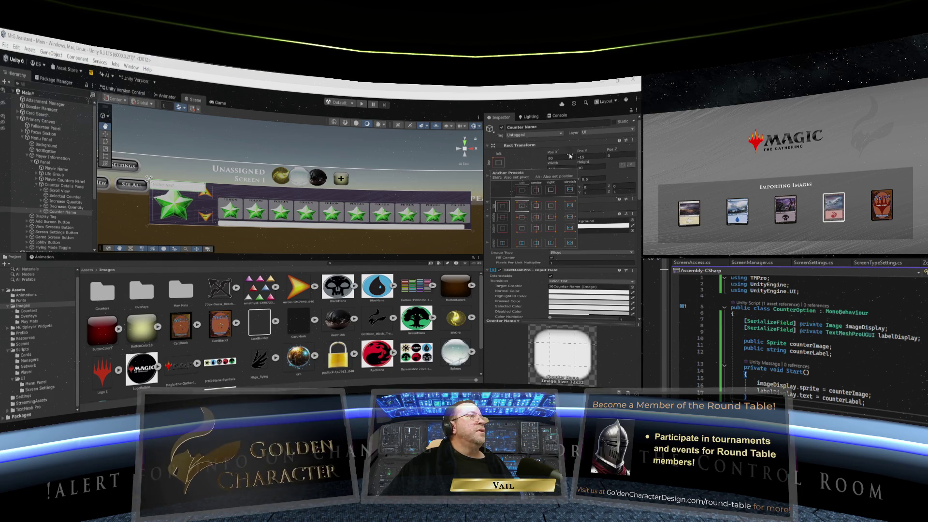
drag(583, 153, 564, 157)
text(-25)
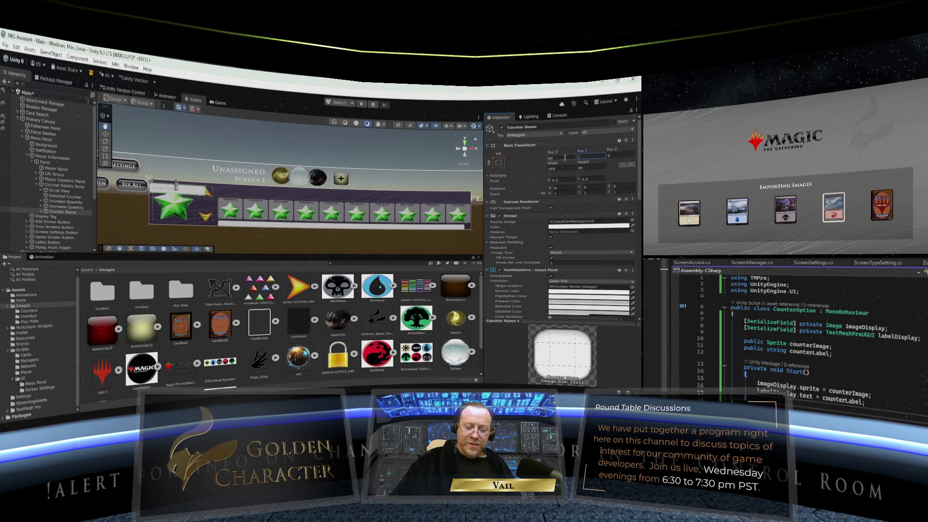
- Move the Counter Name field right and round its Pos X to 275
drag(551, 152, 580, 152)
drag(201, 143, 481, 161)
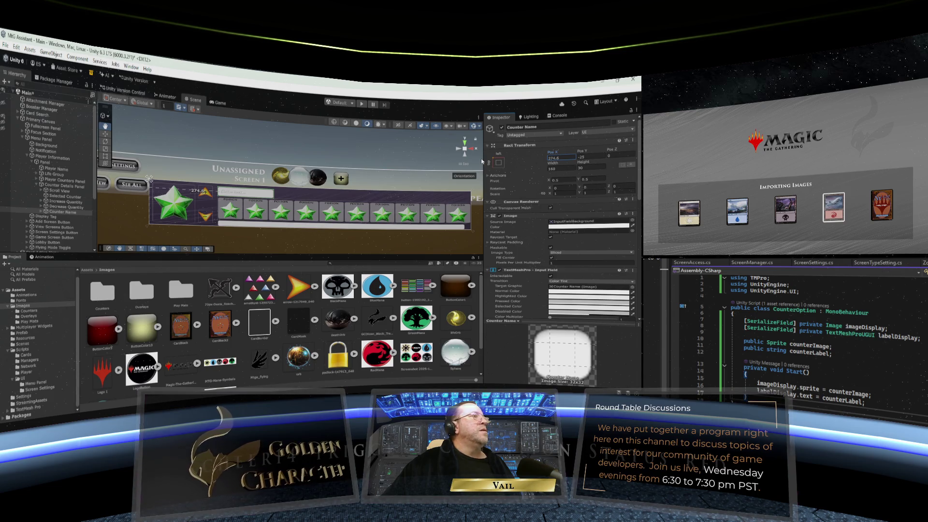
click(564, 168)
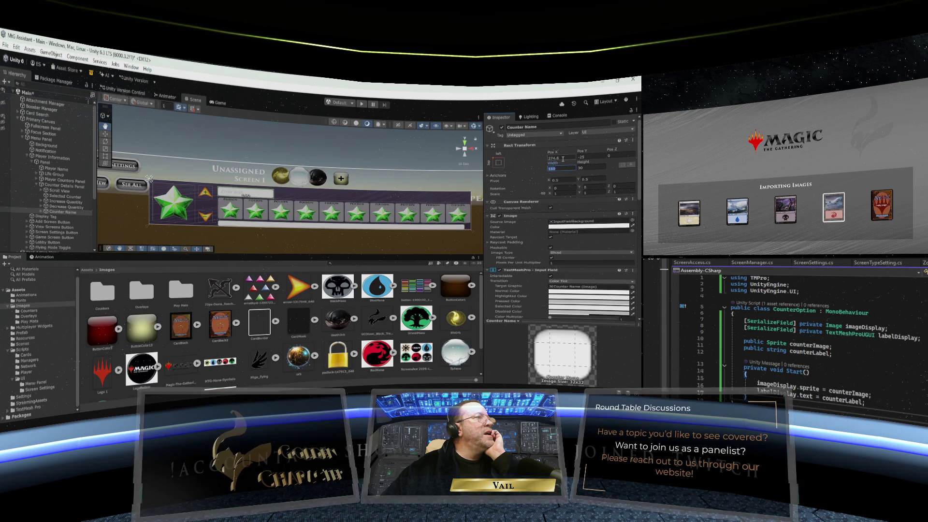
click(562, 157)
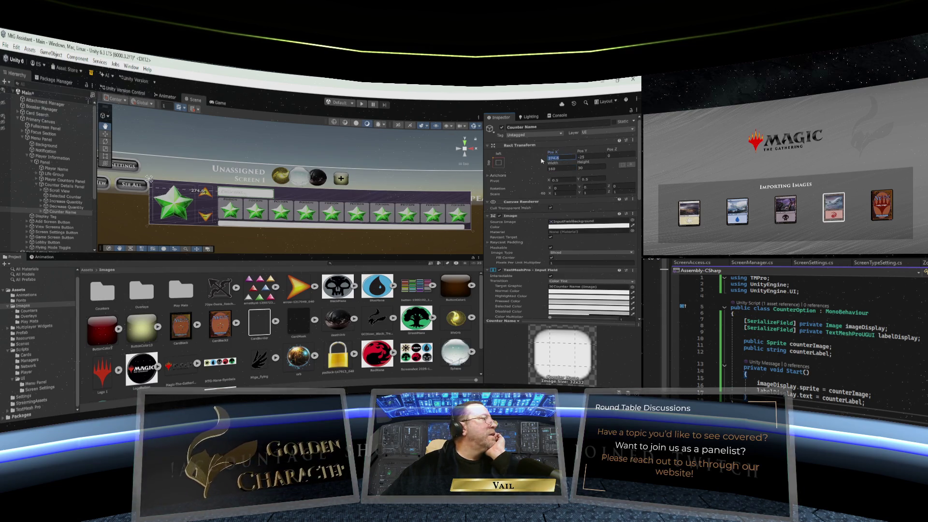
text(275)
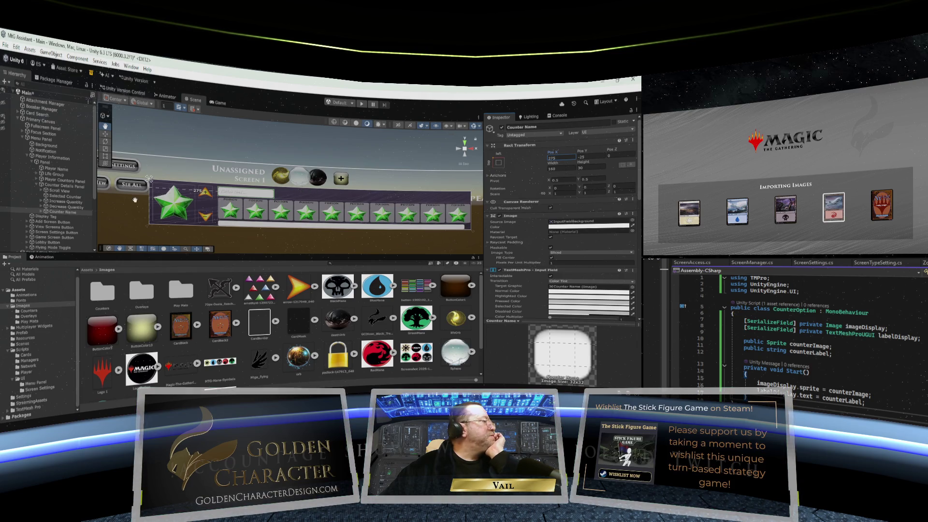
click(41, 212)
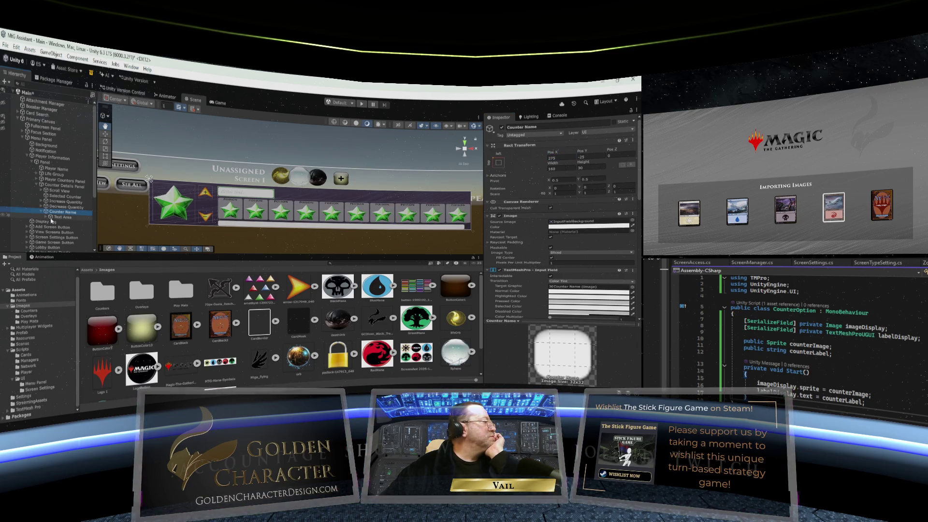
- Change the Counter Name Input Field's Normal Color to light grey D4D4D4 (212,212,212)
click(50, 217)
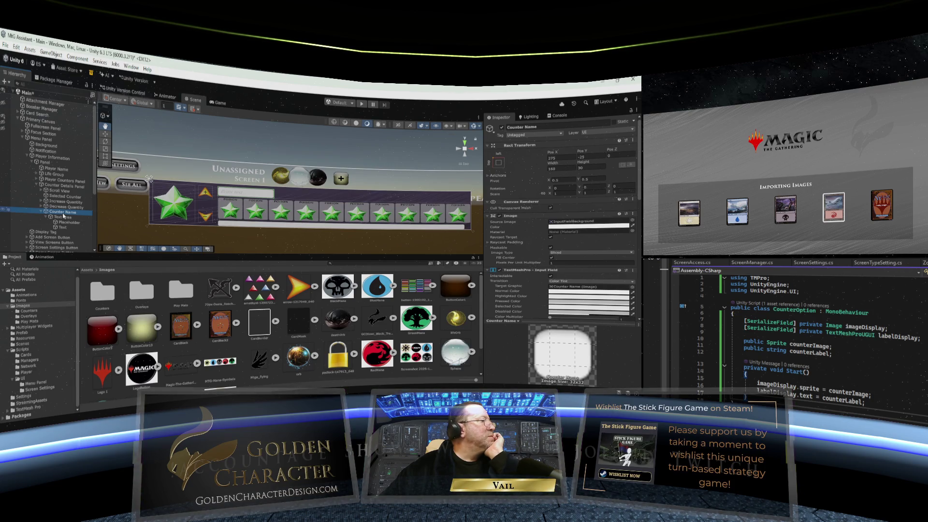
click(588, 226)
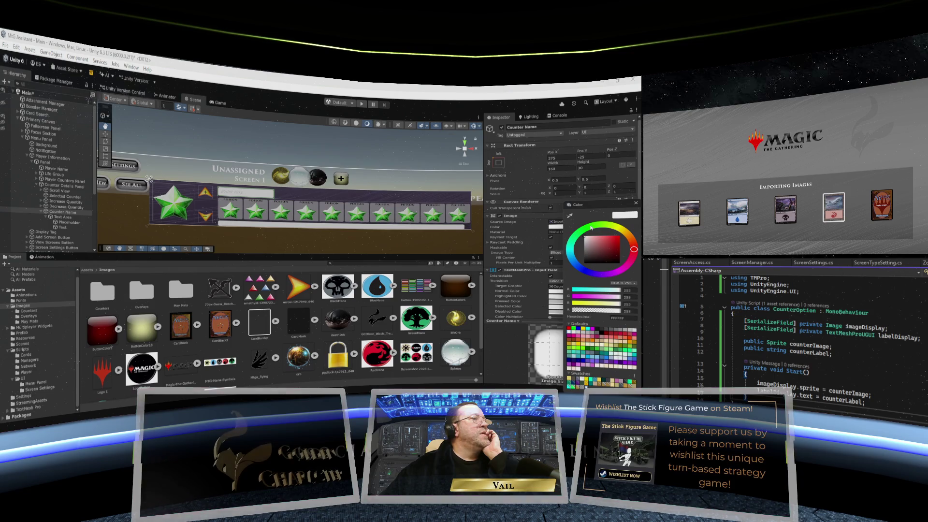
click(636, 203)
click(581, 290)
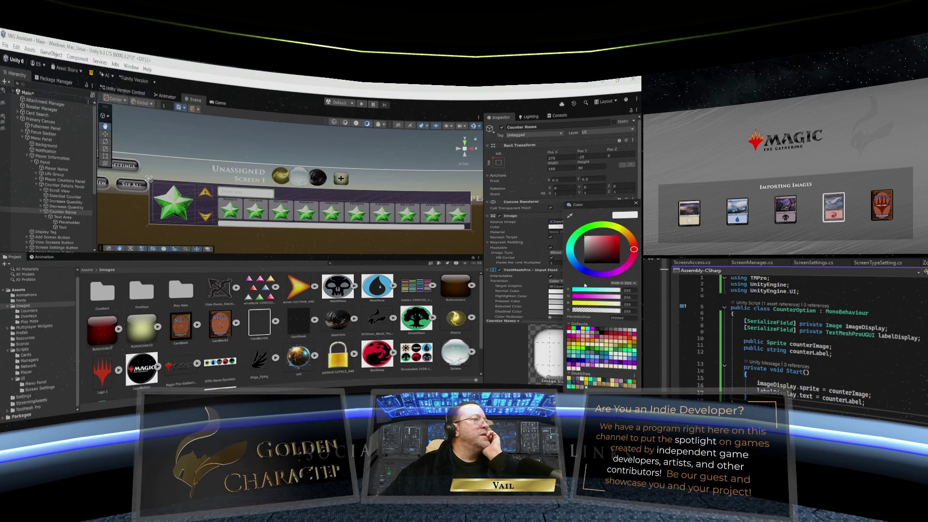
drag(590, 238, 584, 243)
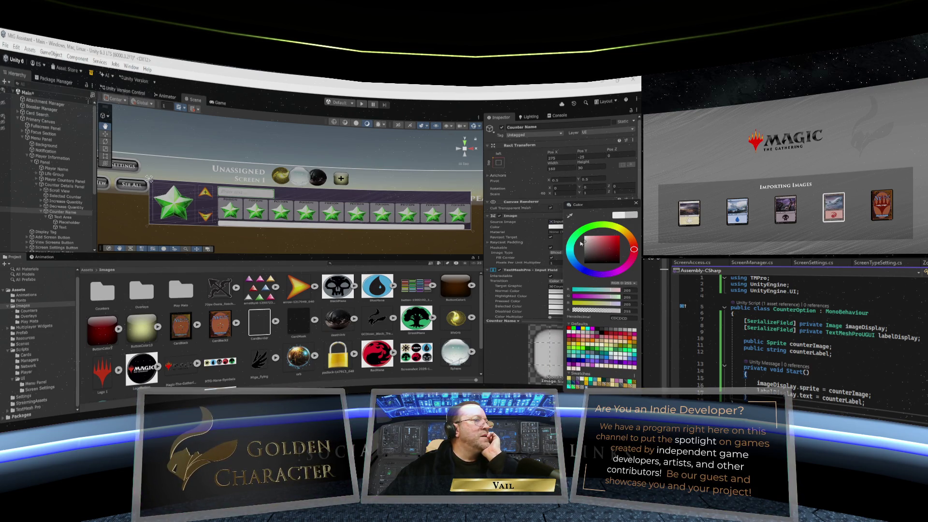
drag(582, 243, 581, 242)
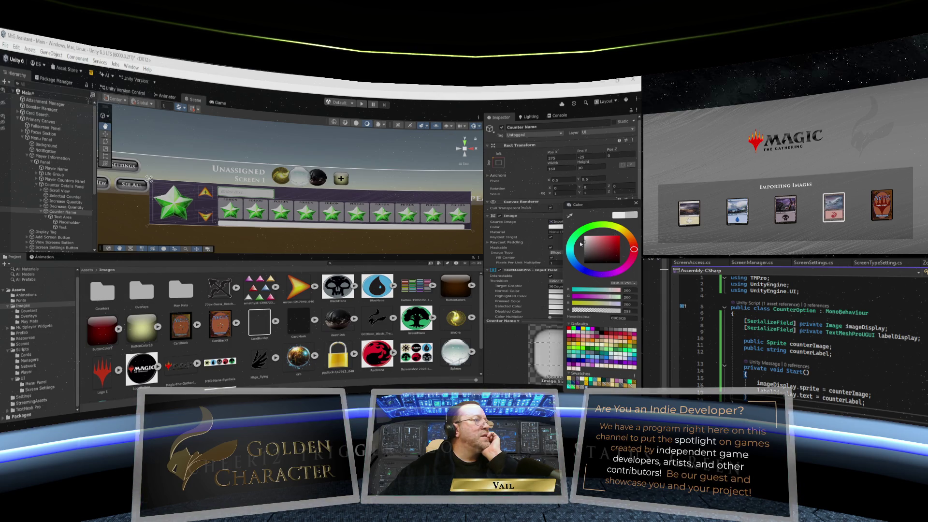
click(637, 203)
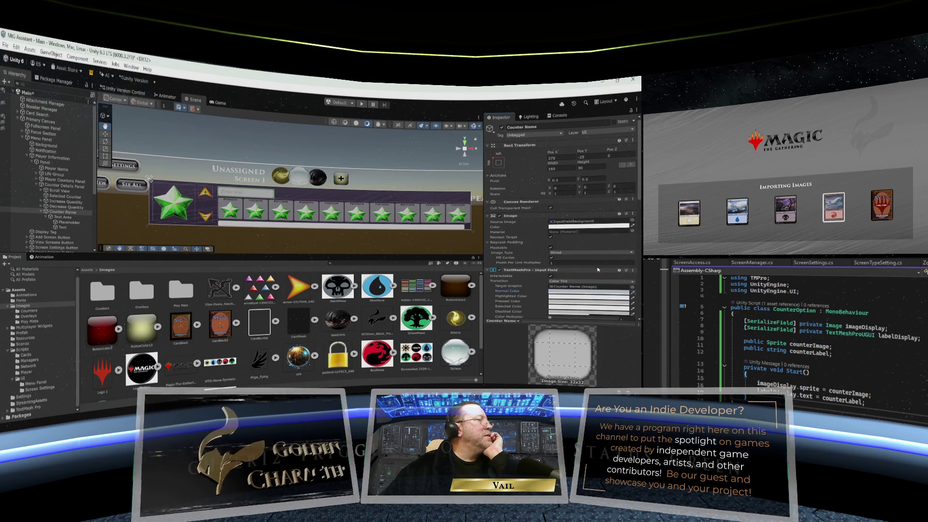
- Set the Counter Name field's Highlighted Color to pure white FFFFFF
click(589, 295)
drag(589, 239, 581, 235)
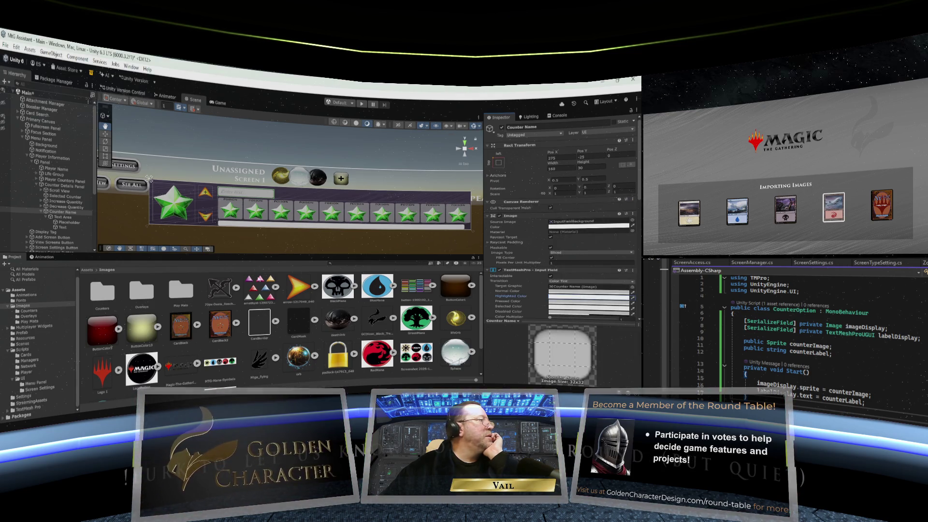
click(63, 202)
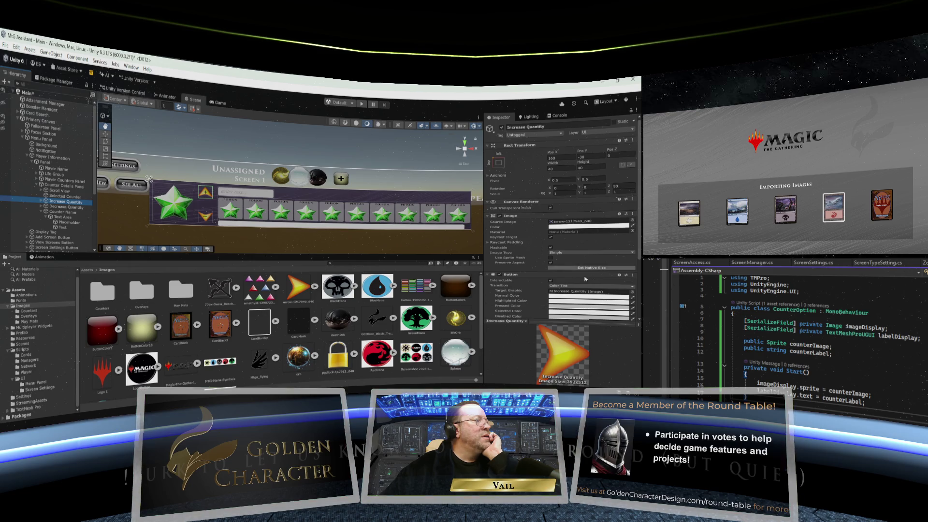
- Duplicate the Counter Name field and name the copy Quantity
click(584, 300)
key(Escape)
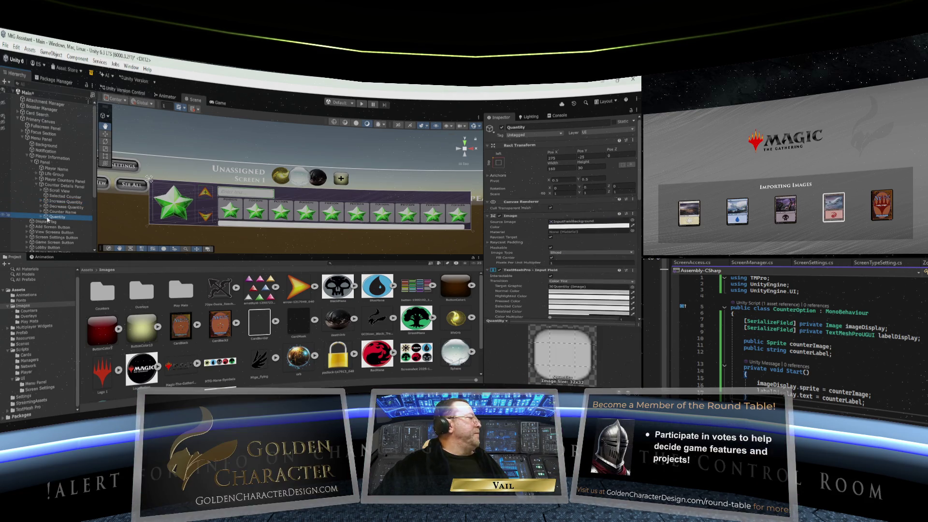
click(46, 218)
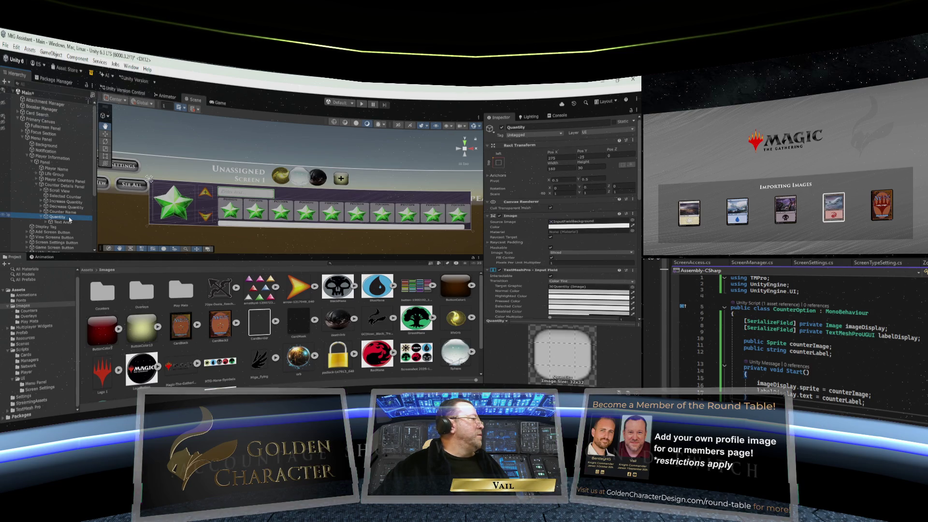
click(551, 168)
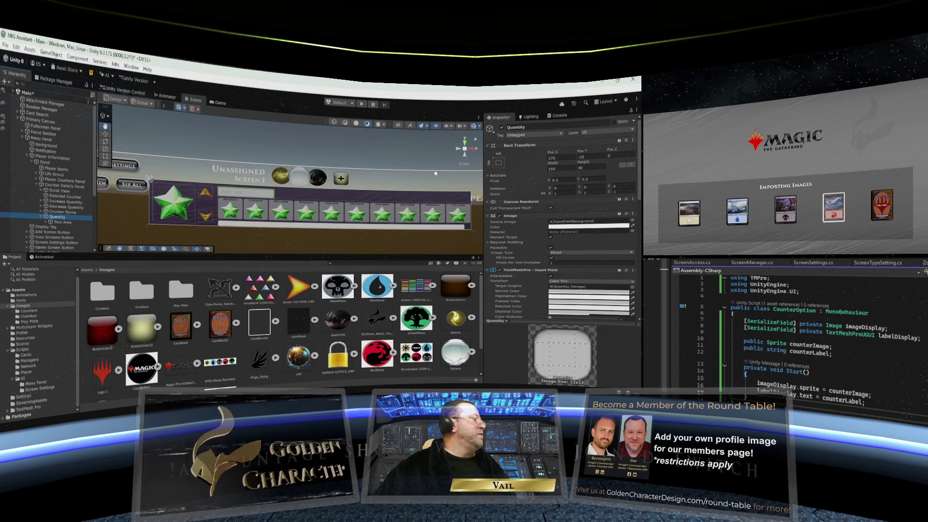
click(60, 207)
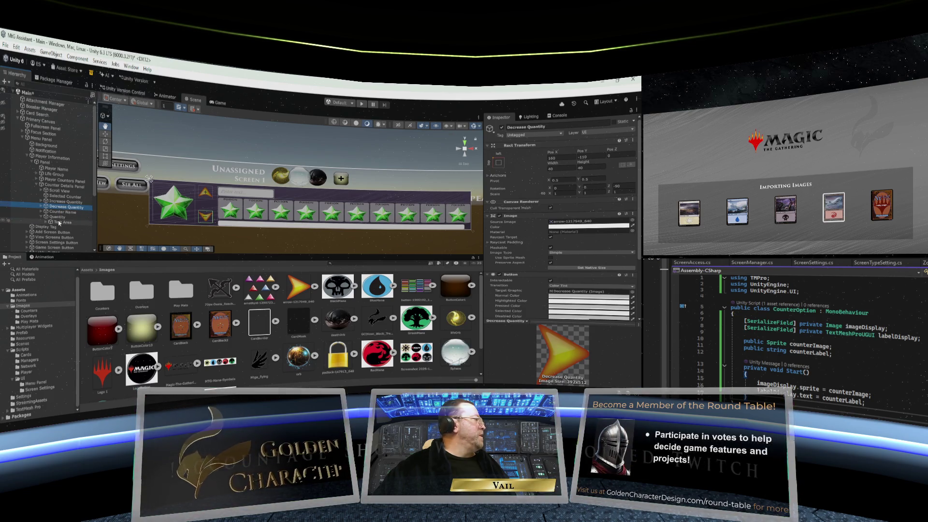
click(58, 216)
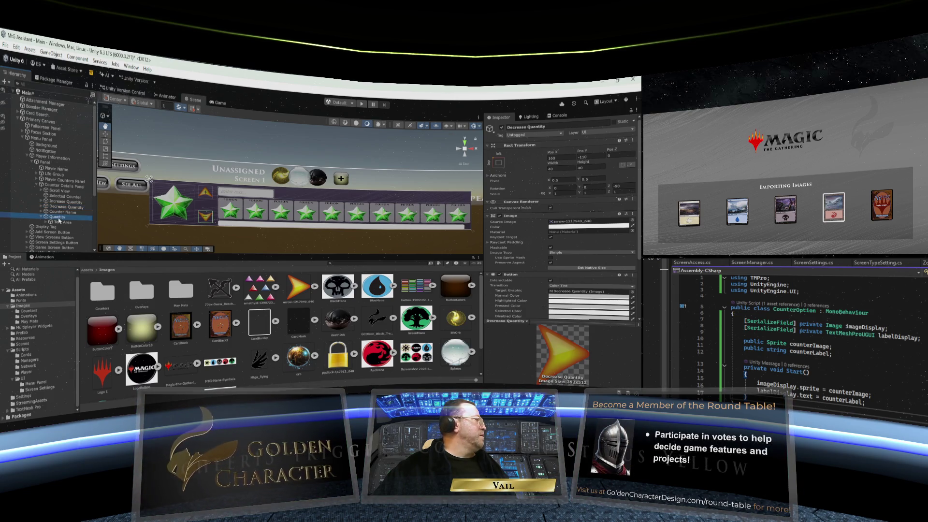
- Give the Quantity field width 40 and position 160, -70 between the arrows
click(550, 169)
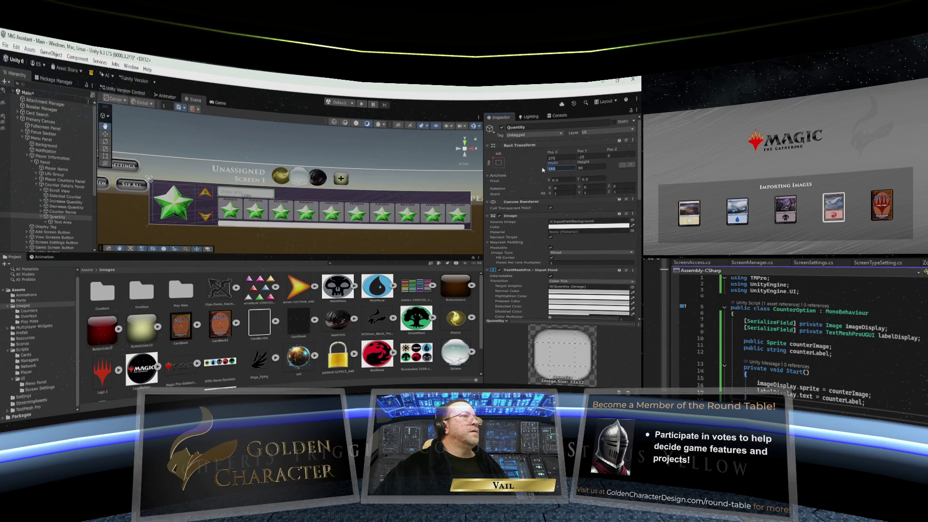
text(40)
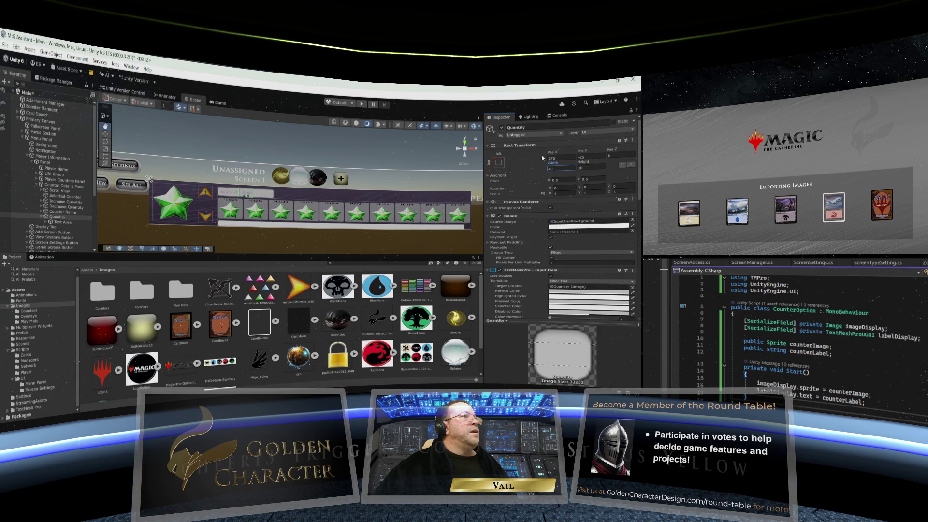
drag(554, 155, 404, 159)
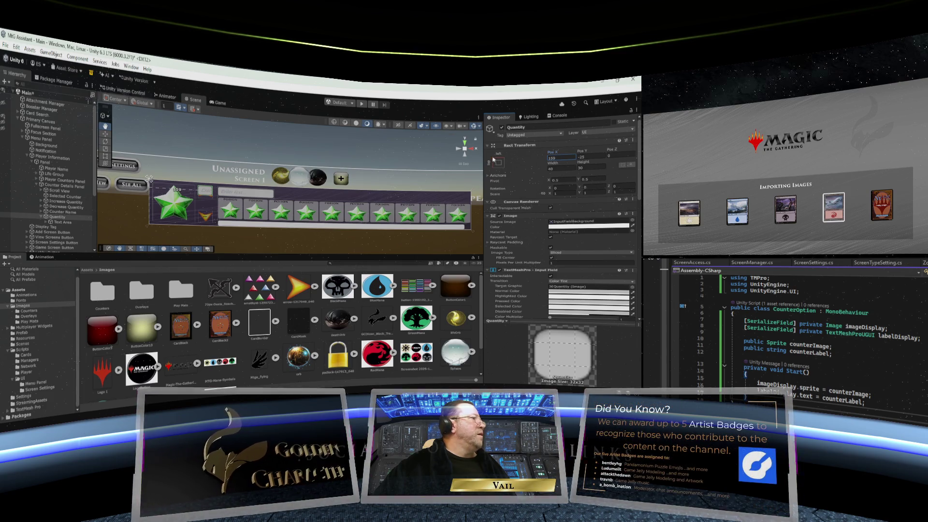
mouse_move(581, 153)
mouse_down()
mouse_move(628, 151)
mouse_move(556, 158)
mouse_up()
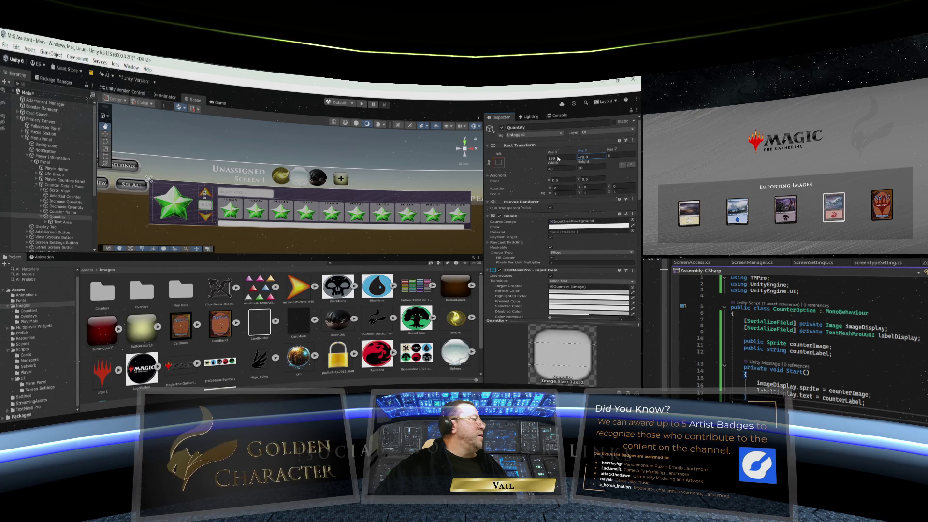
click(573, 157)
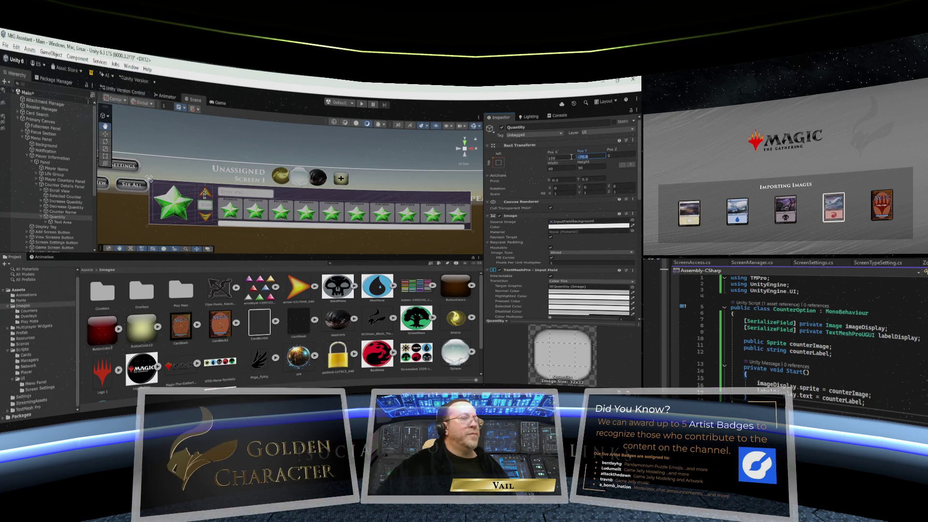
text(-70)
click(560, 159)
text(160)
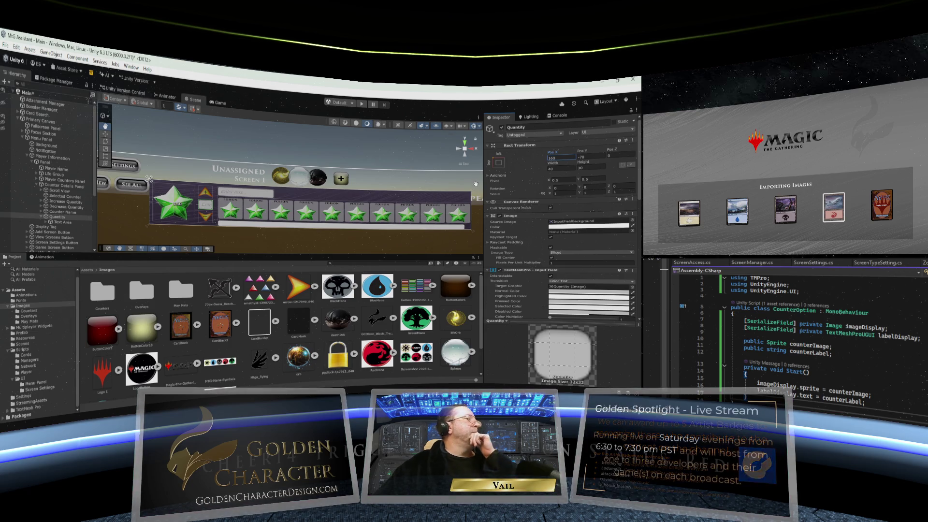
click(51, 222)
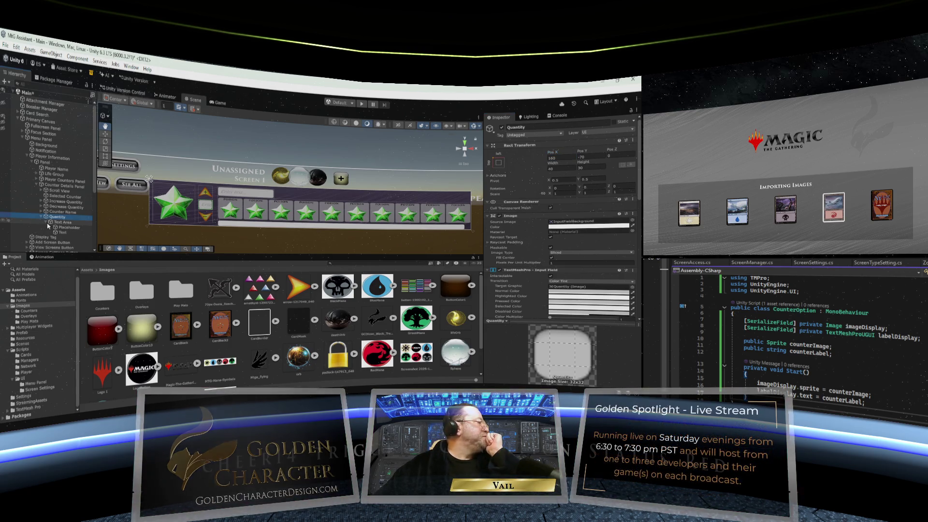
- Change the Quantity placeholder text to QNTY and enable Auto Size
click(67, 228)
click(501, 237)
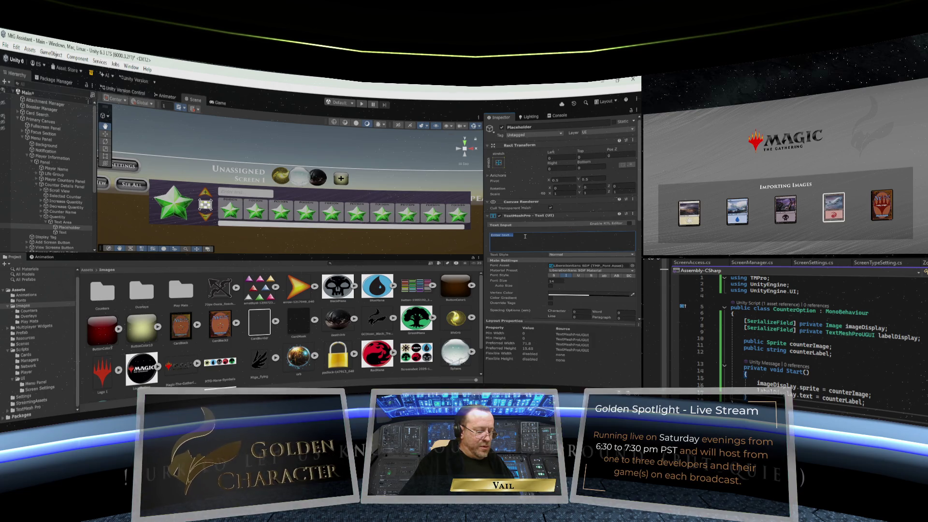
text(QNTY)
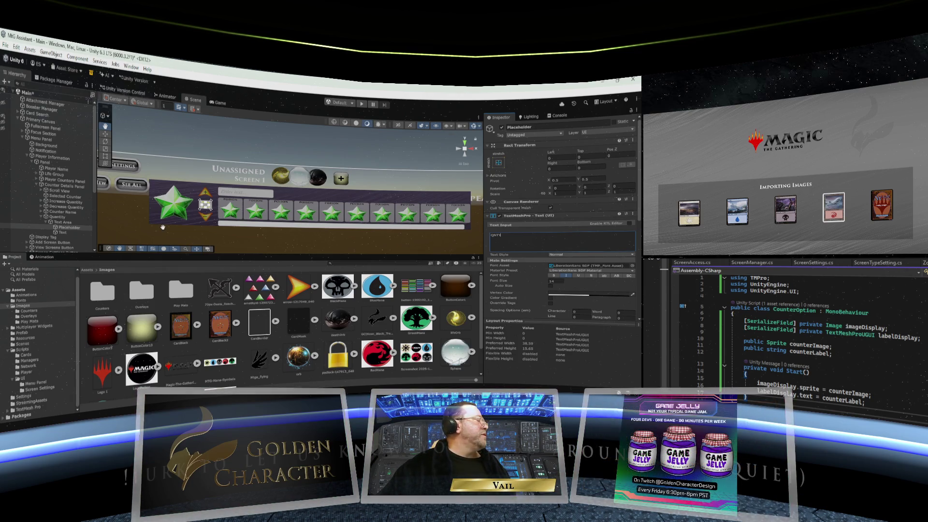
click(66, 224)
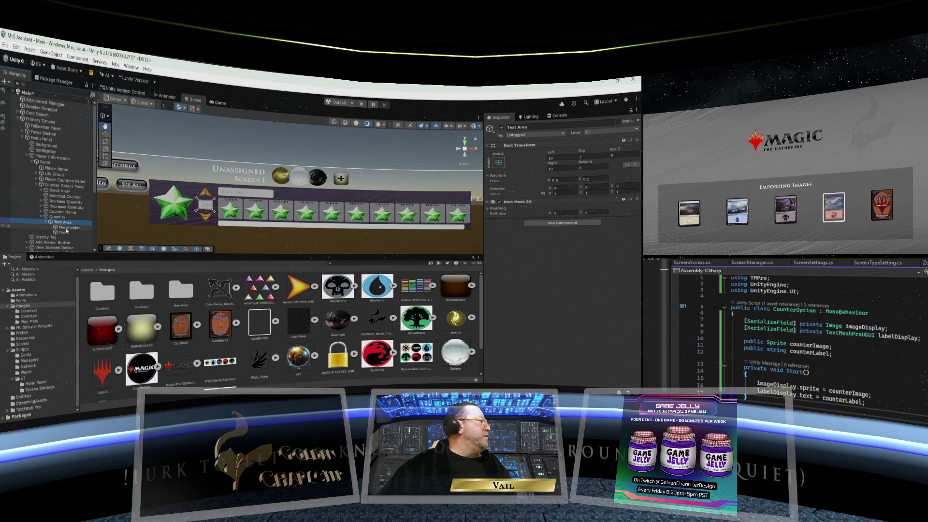
click(68, 227)
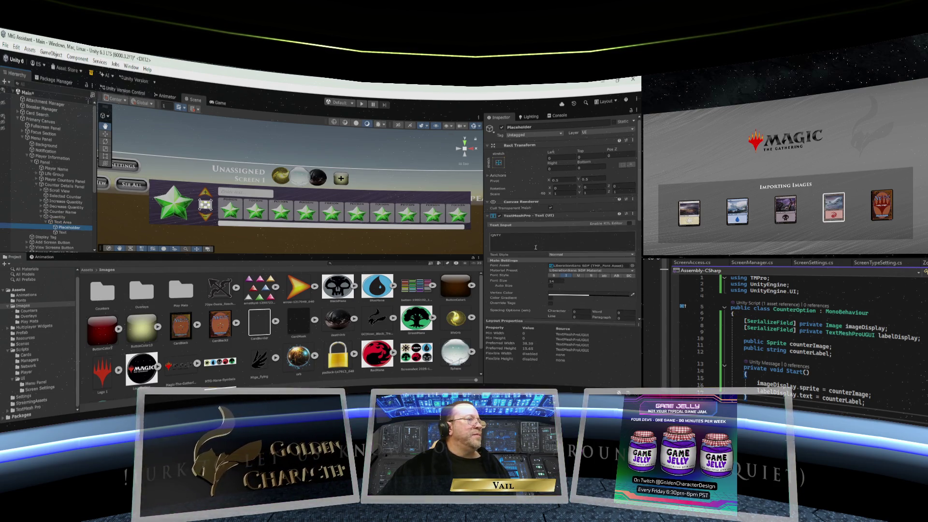
click(550, 286)
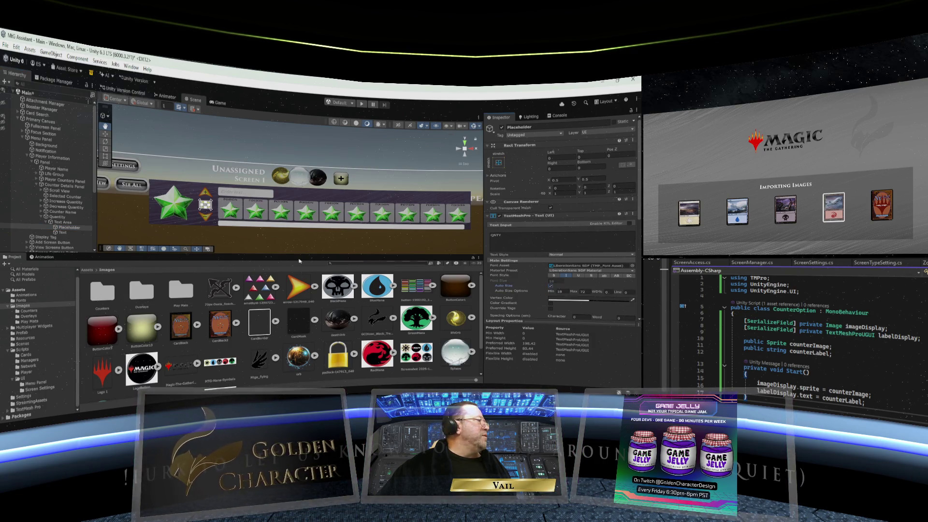
click(65, 222)
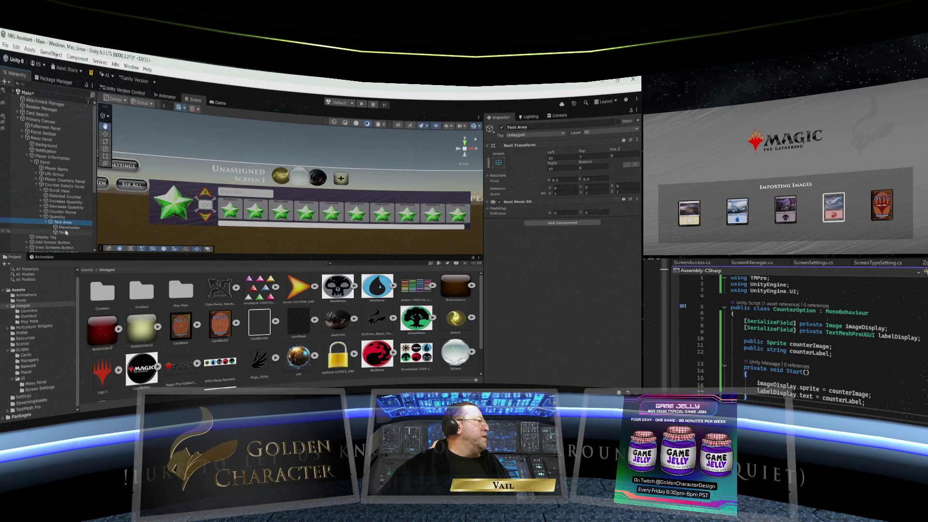
click(67, 227)
- Set the placeholder's auto-size minimum font size to 8 under Extra Settings
scroll(535, 293, down, 5)
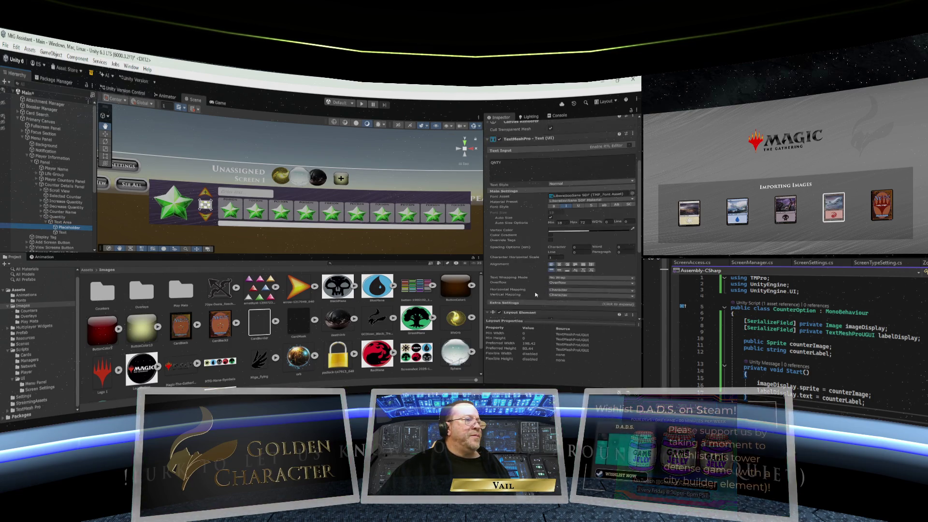
click(557, 263)
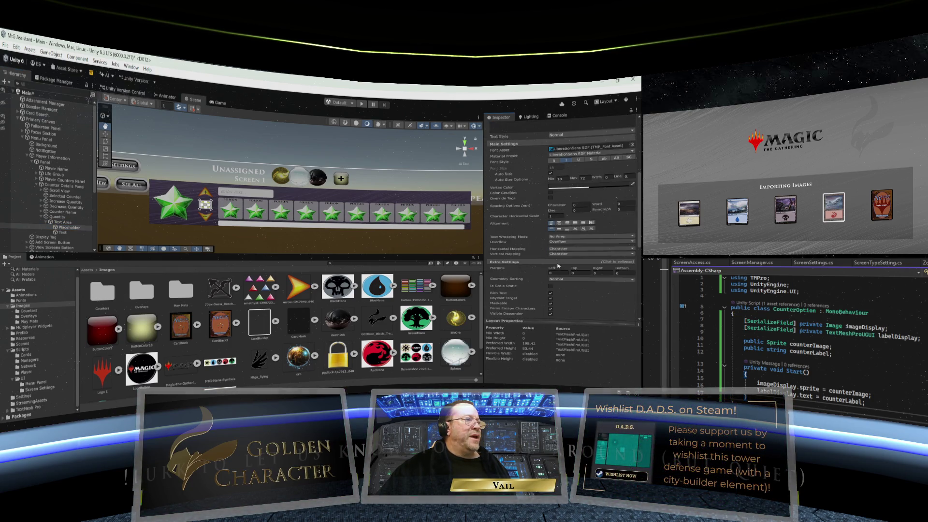
scroll(555, 266, up, 5)
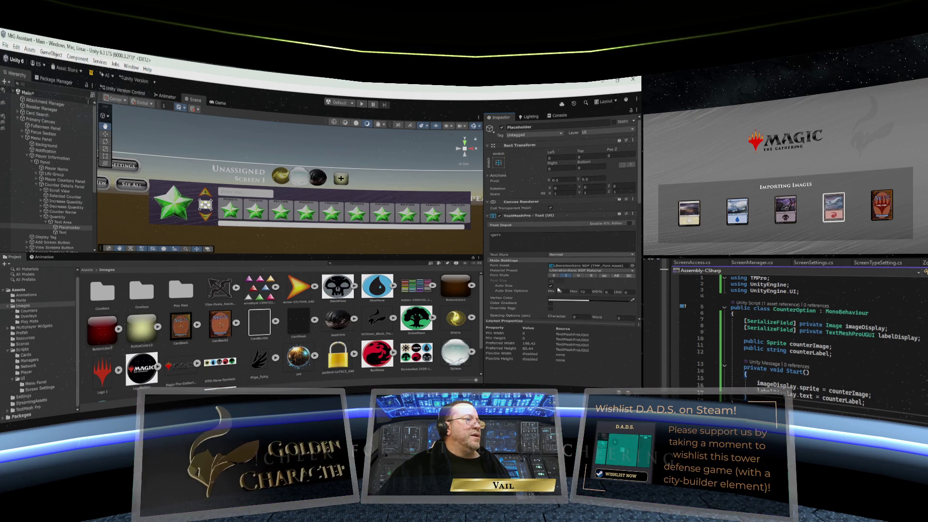
click(559, 292)
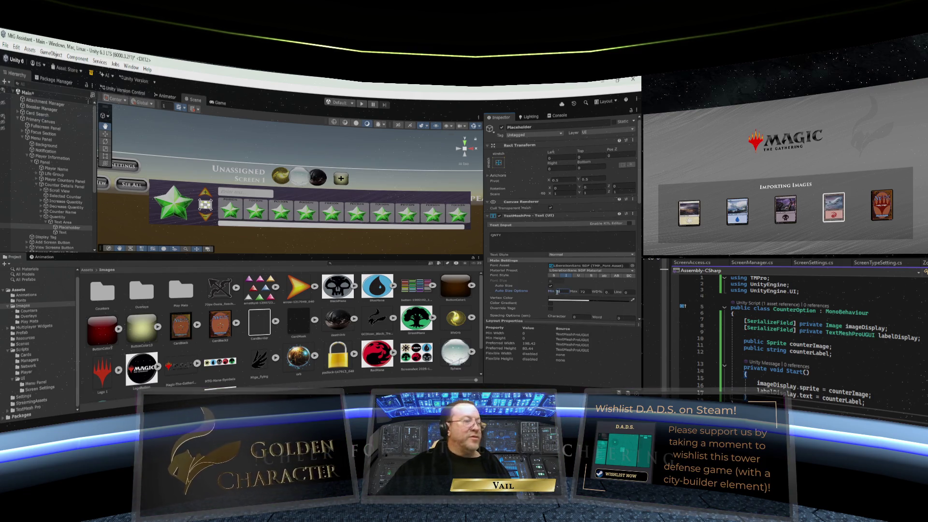
text(8)
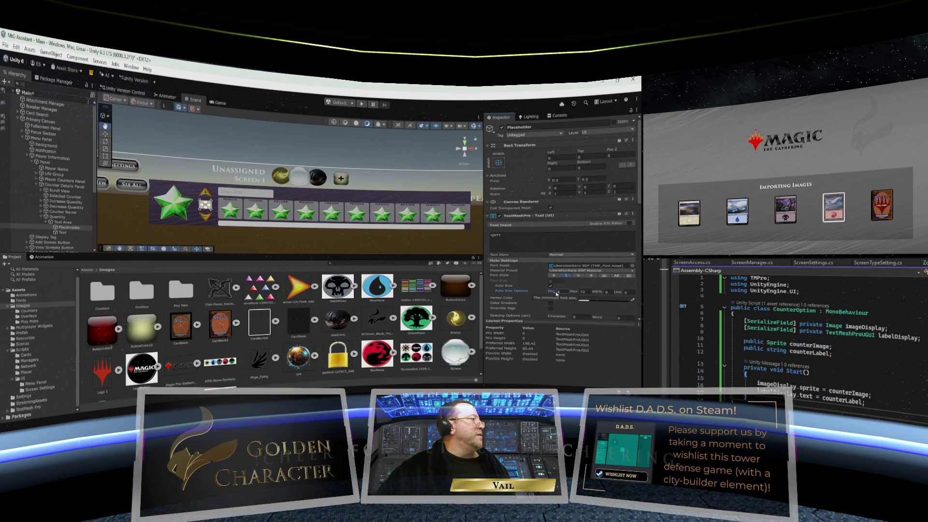
double_click(561, 291)
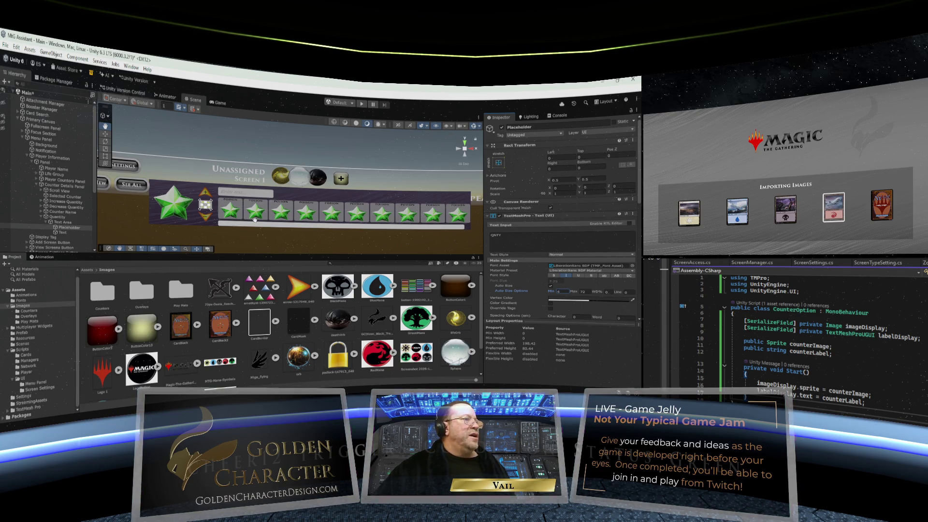
- Bring the counter panel into view to check the Quantity placeholder fits its box
click(57, 216)
scroll(193, 209, up, 2)
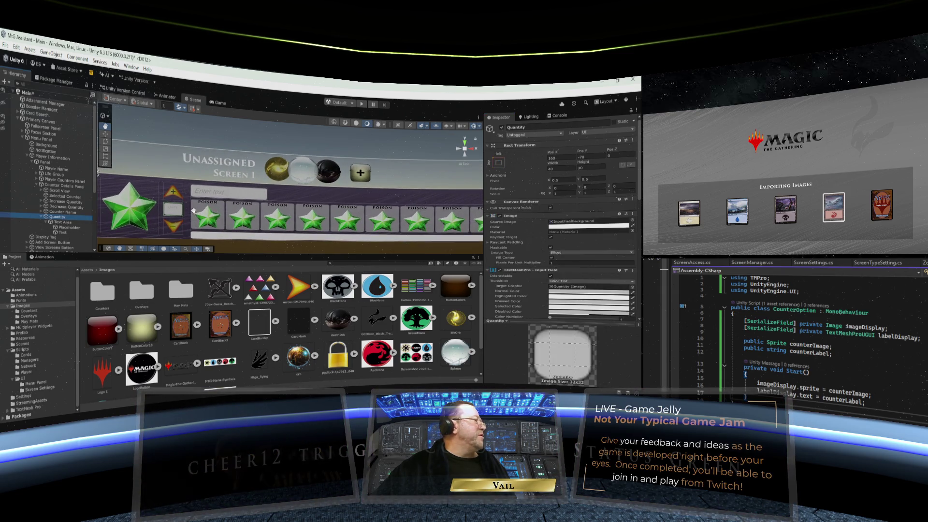
scroll(194, 210, up, 2)
drag(194, 209, 259, 204)
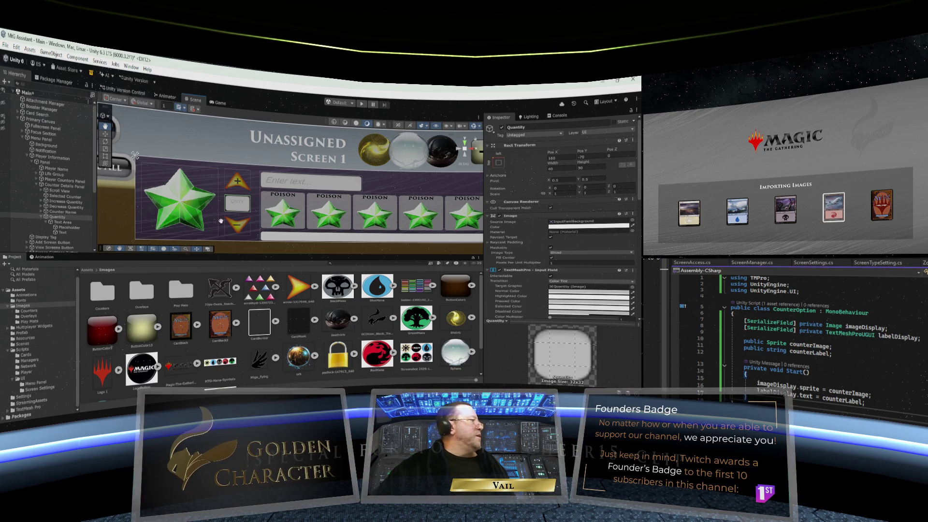
click(68, 227)
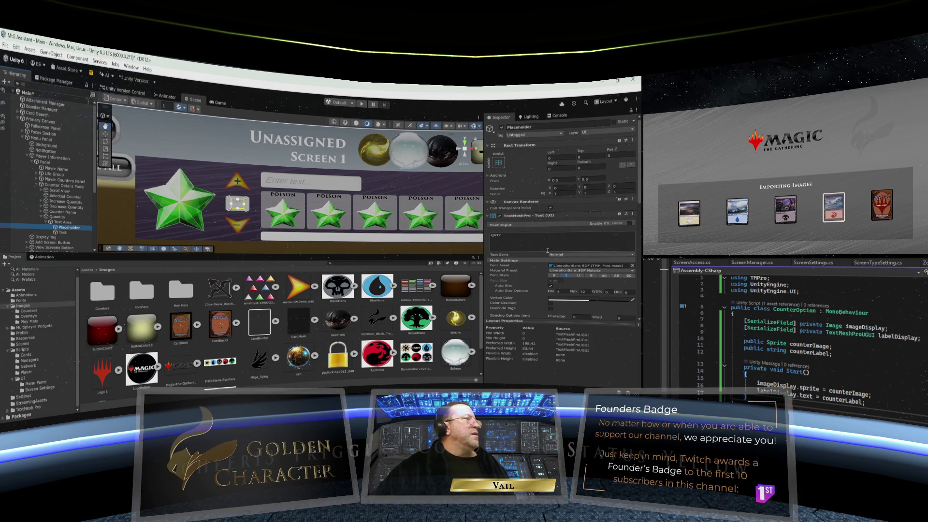
scroll(547, 250, down, 5)
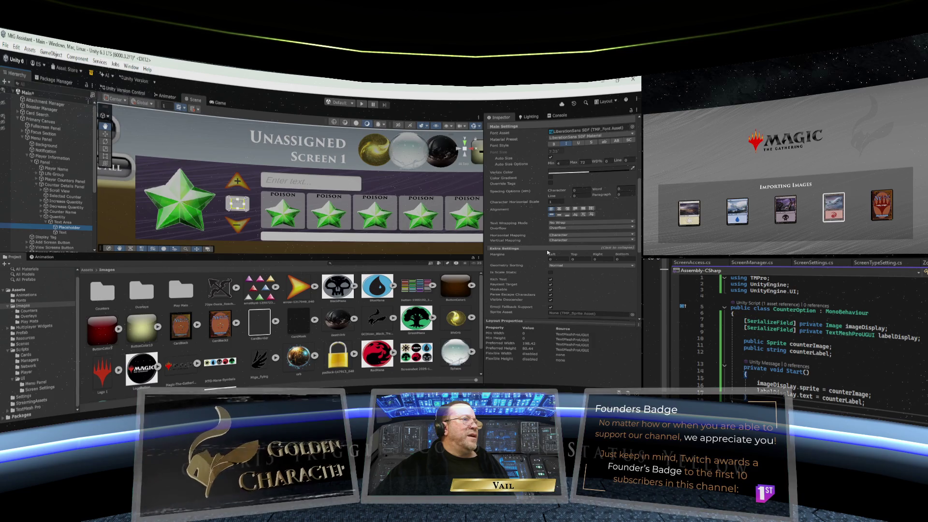
scroll(559, 263, down, 3)
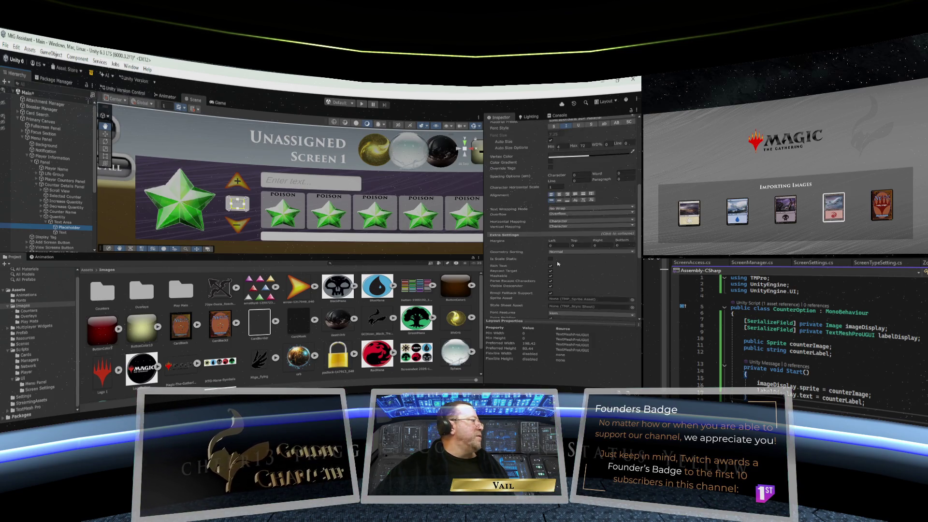
click(73, 222)
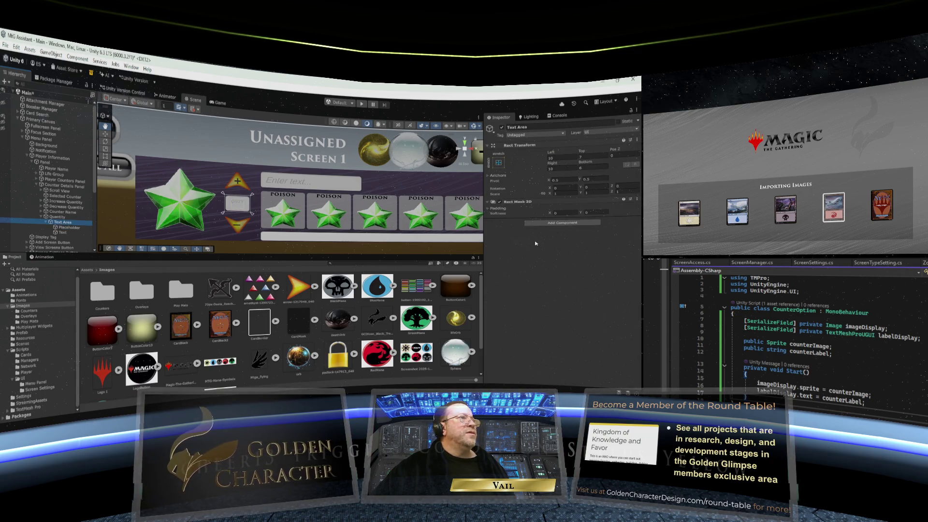
- Reset the Text Area's left, right, top and bottom insets to 0
click(559, 156)
text(0)
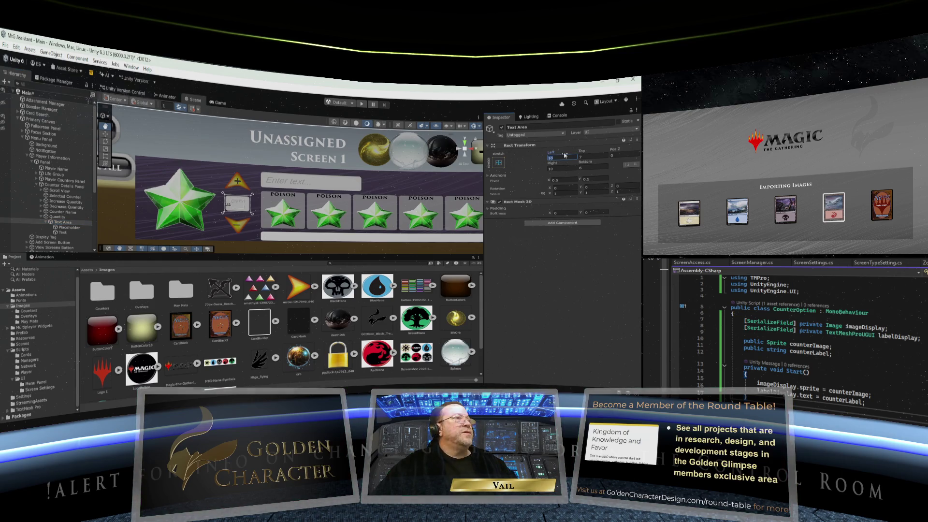
key(Tab)
key(Tab)
text(0)
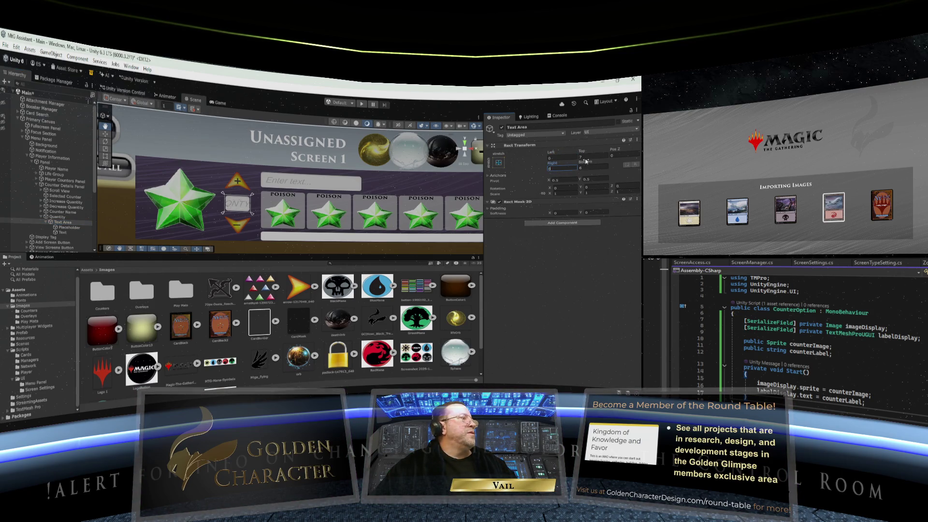
click(590, 155)
text(0)
click(582, 167)
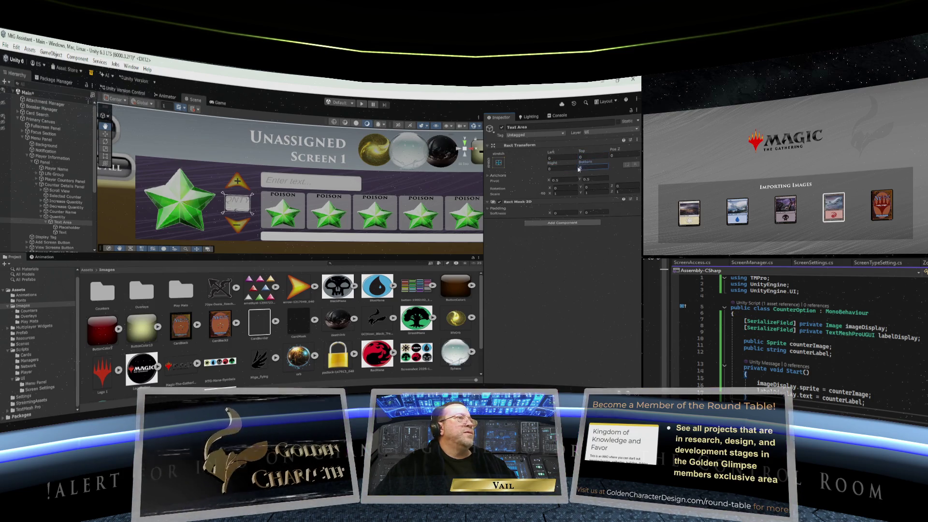
text(0)
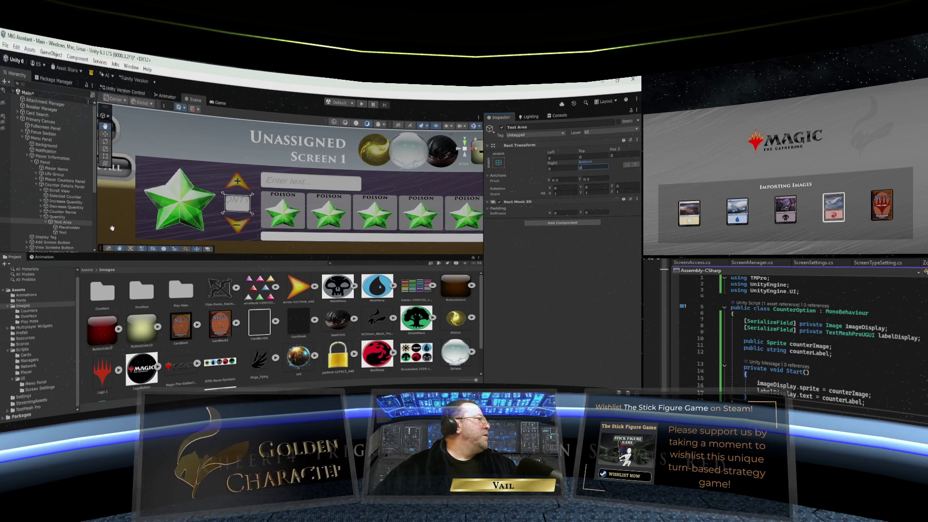
- Set the Text Area's left, right, bottom and top insets to 4
click(549, 158)
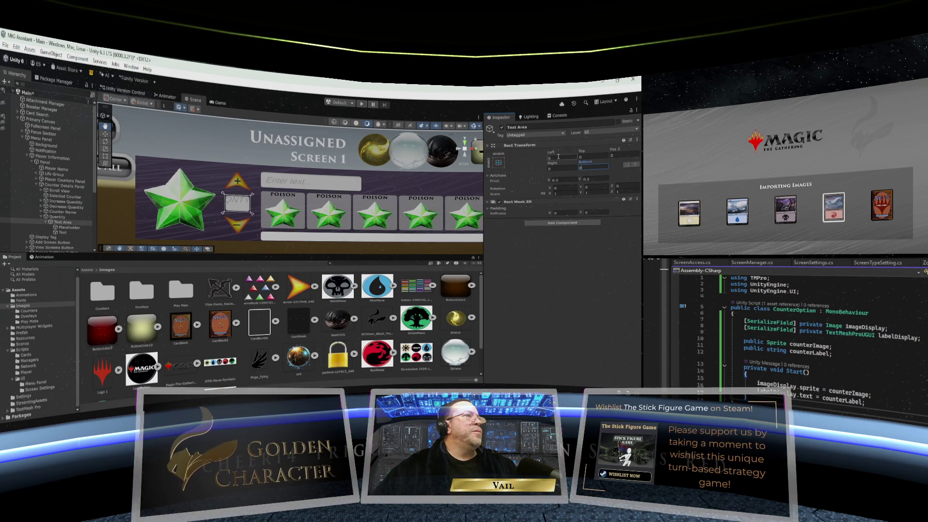
text(4)
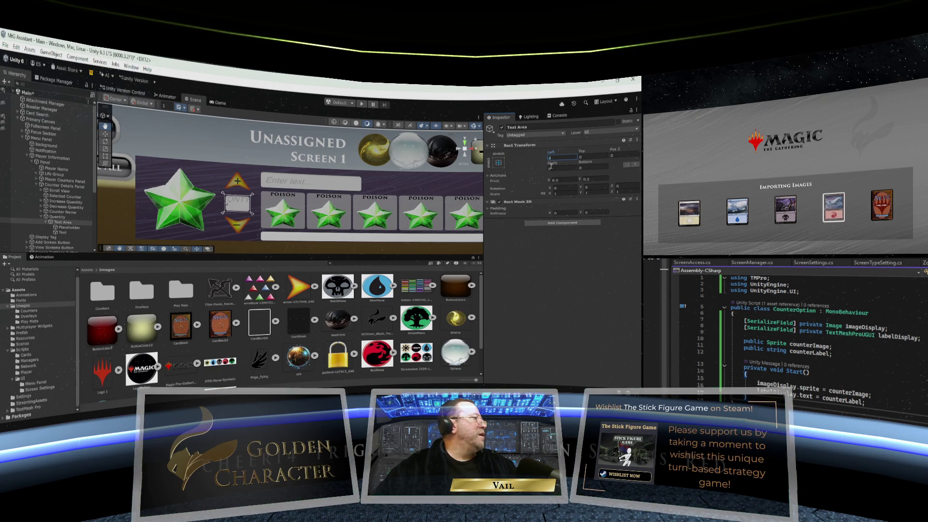
click(551, 168)
text(4)
click(584, 167)
text(4)
click(587, 157)
text(4)
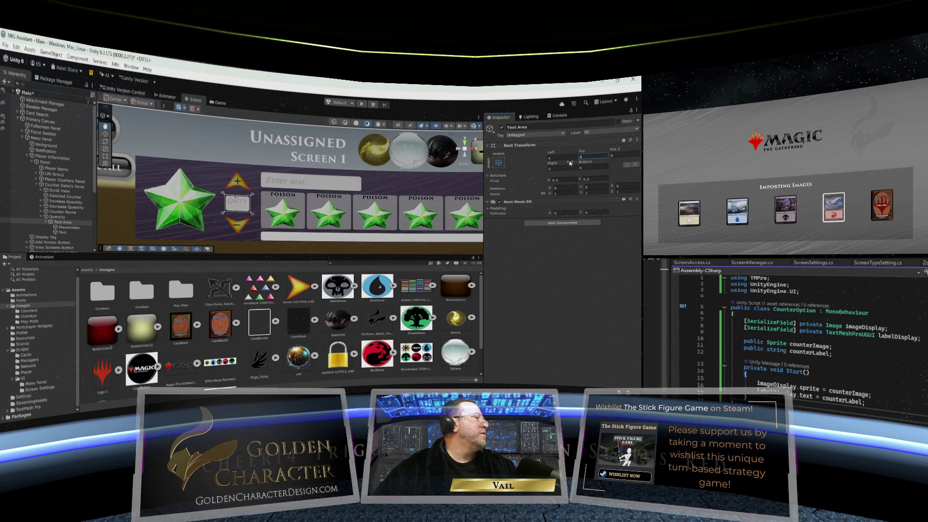
click(69, 228)
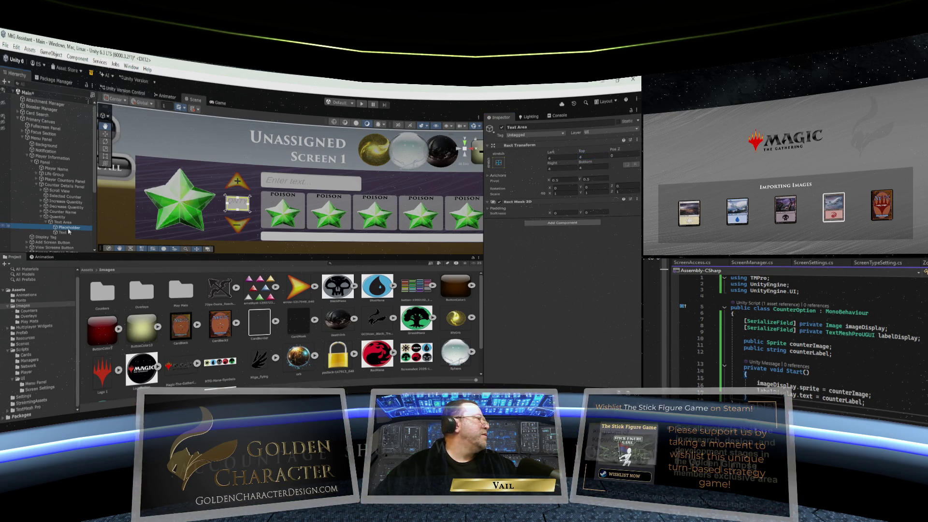
- Turn on Auto Size for the Increase Quantity arrow's text and check its vertex colour
click(67, 203)
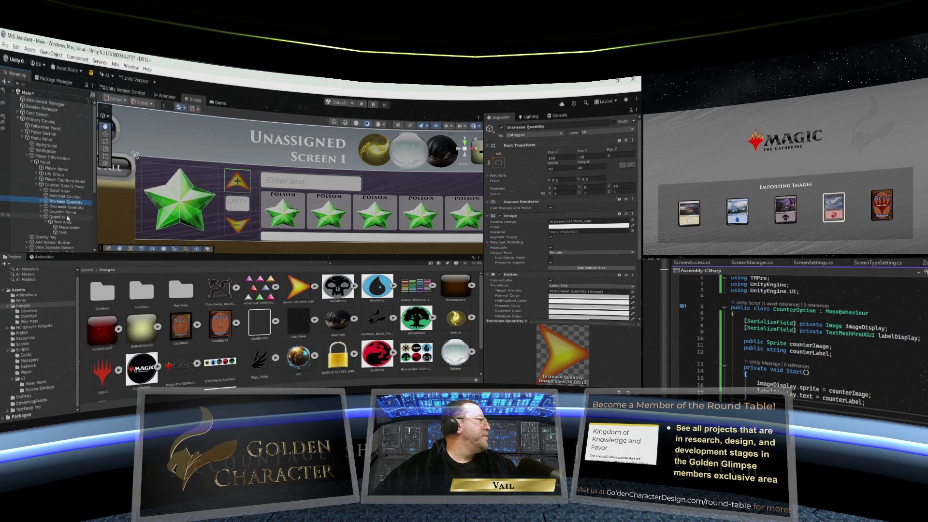
click(62, 232)
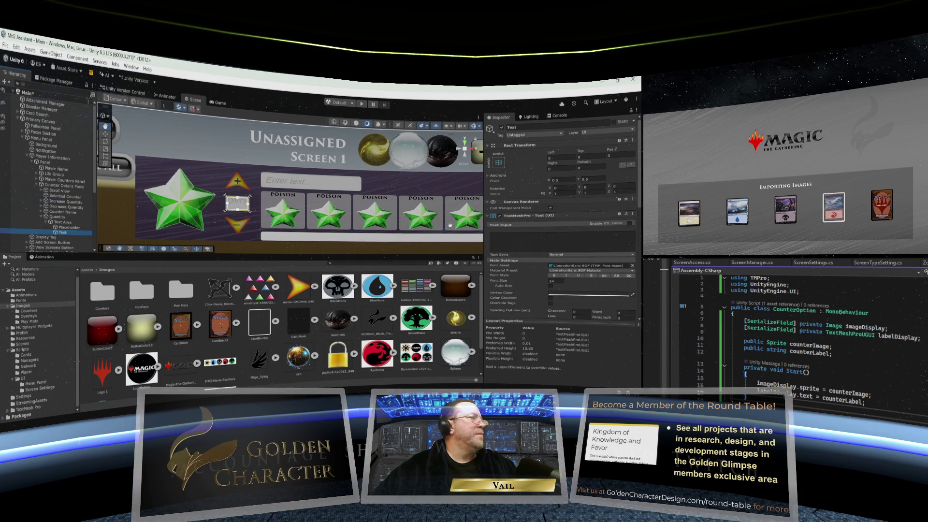
scroll(552, 251, down, 3)
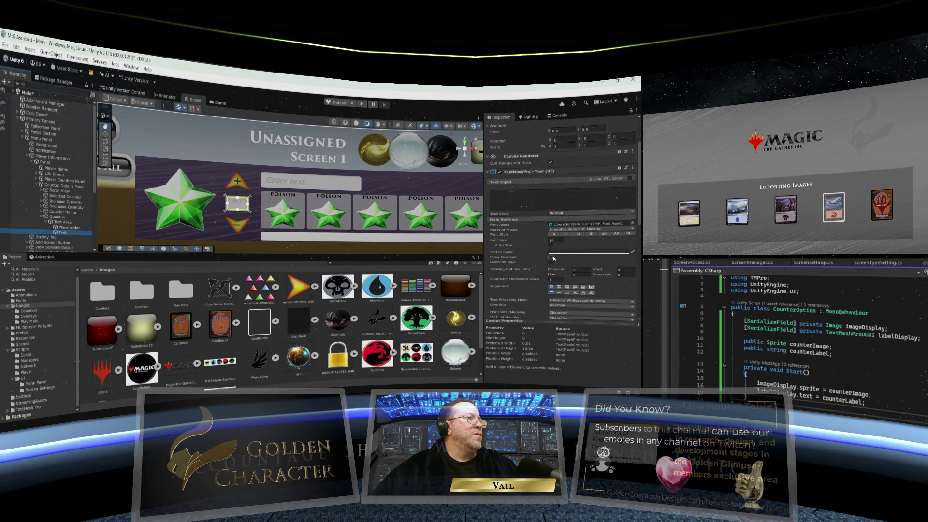
click(551, 245)
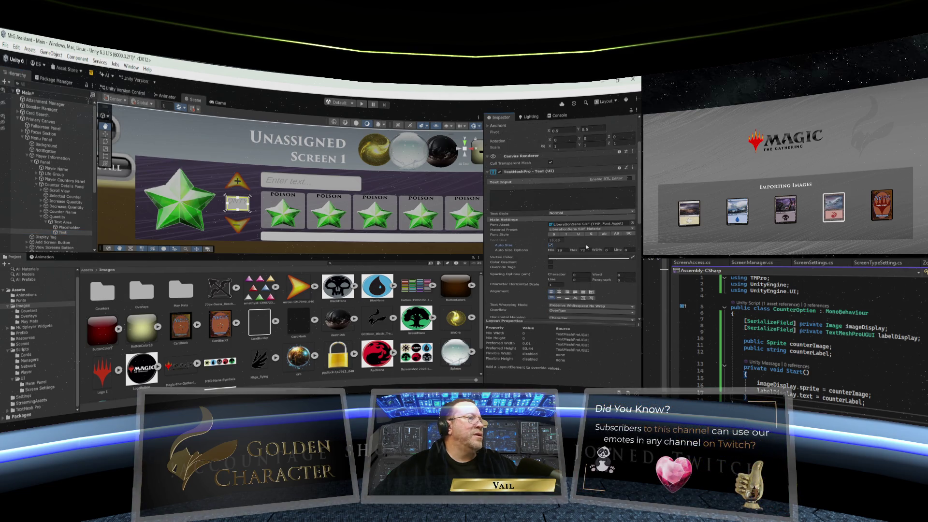
click(560, 250)
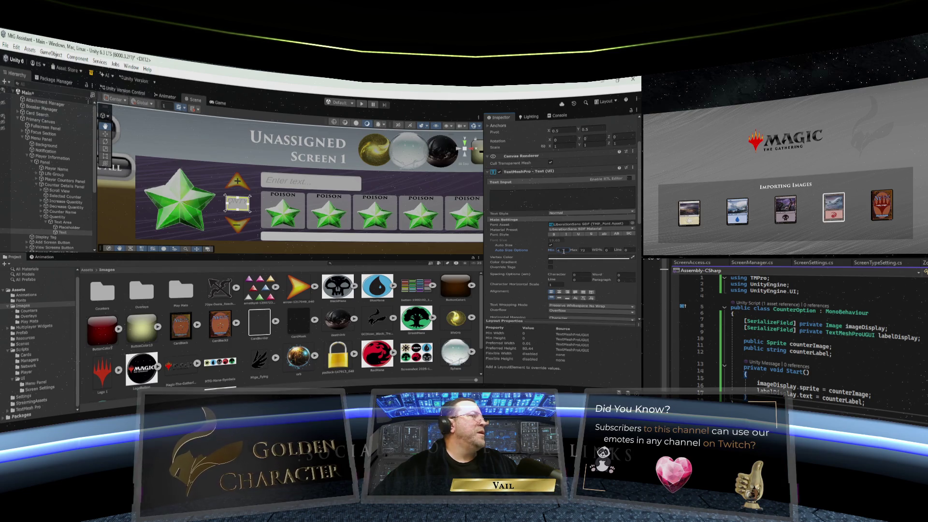
click(579, 257)
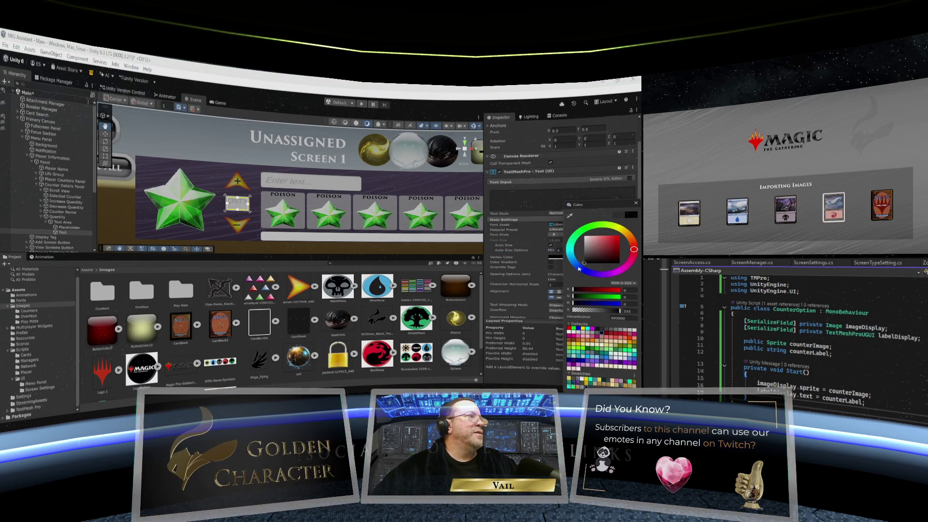
click(636, 203)
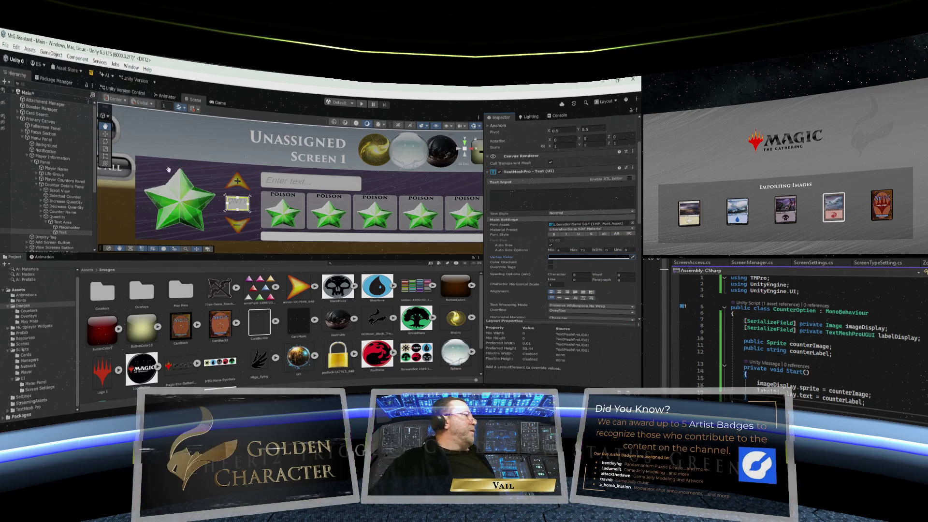
click(6, 46)
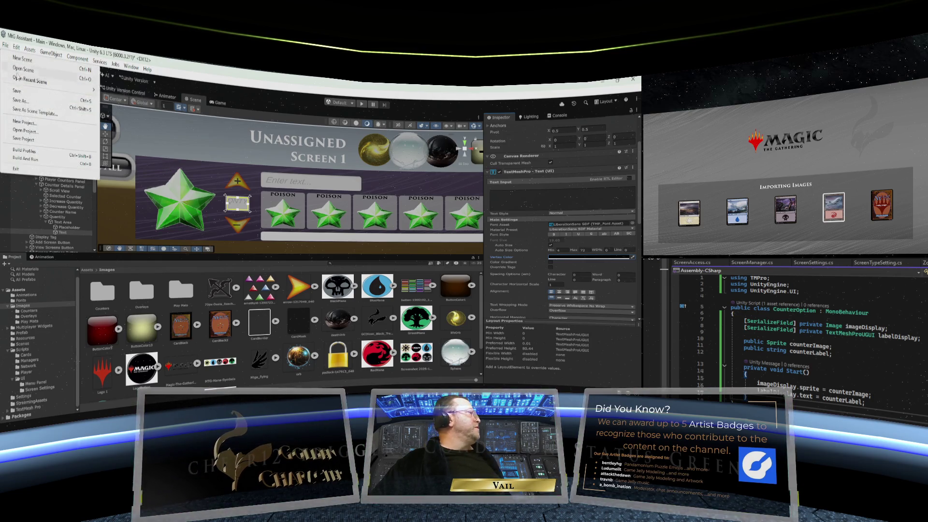
click(6, 46)
scroll(353, 184, down, 1)
scroll(353, 184, down, 5)
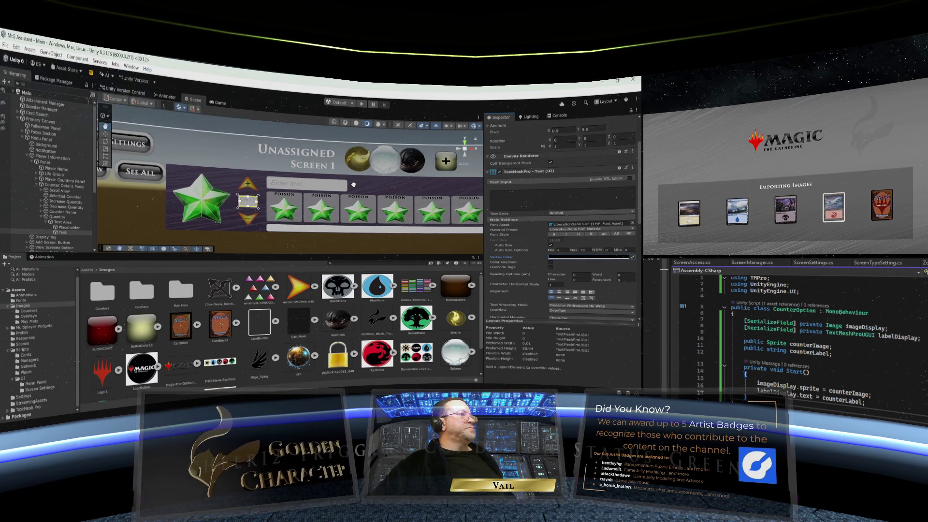
scroll(353, 184, up, 2)
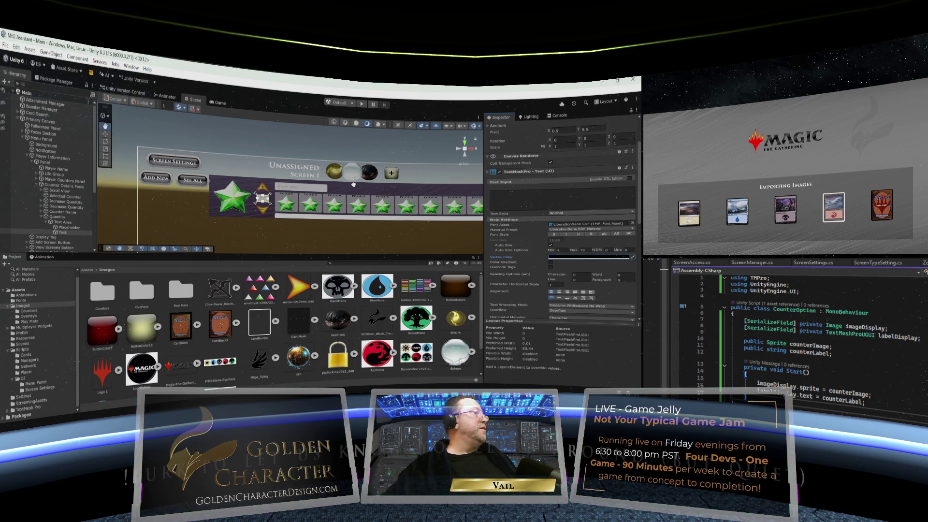
scroll(350, 187, down, 3)
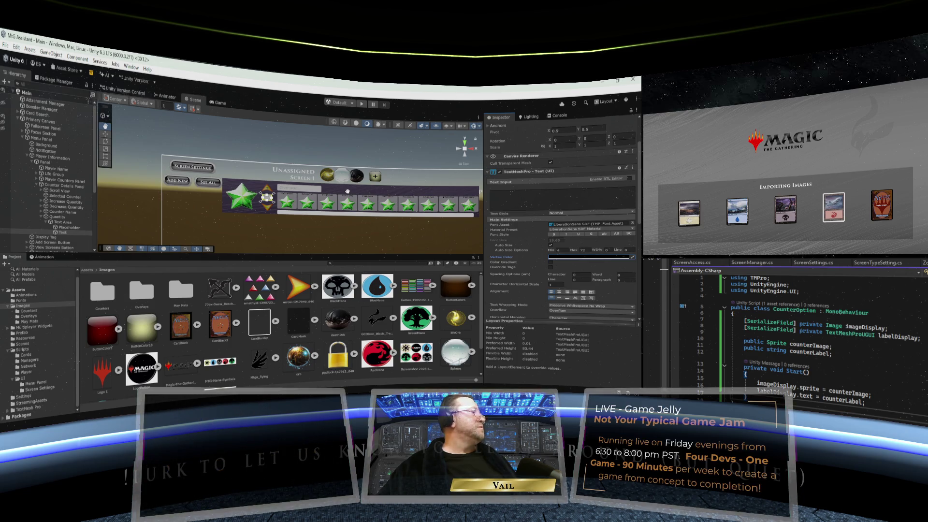
scroll(347, 192, up, 1)
scroll(347, 191, up, 2)
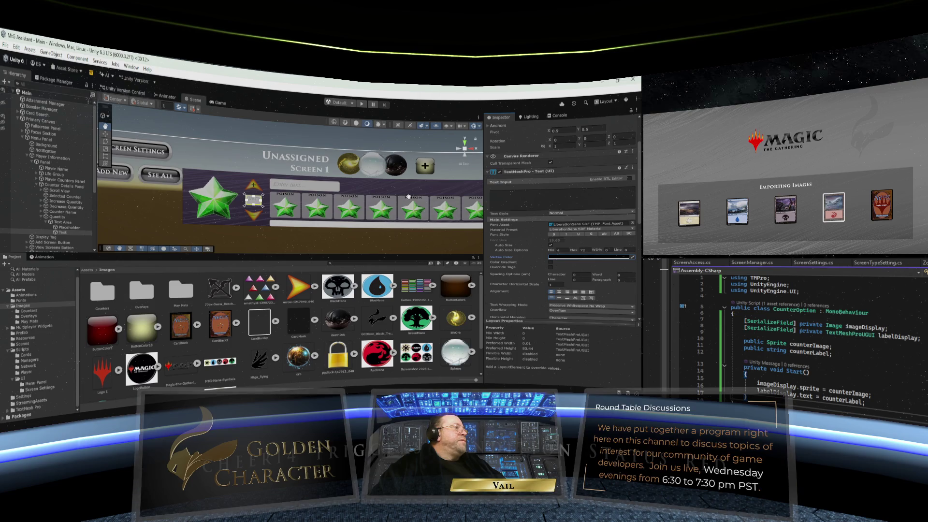
scroll(403, 191, down, 3)
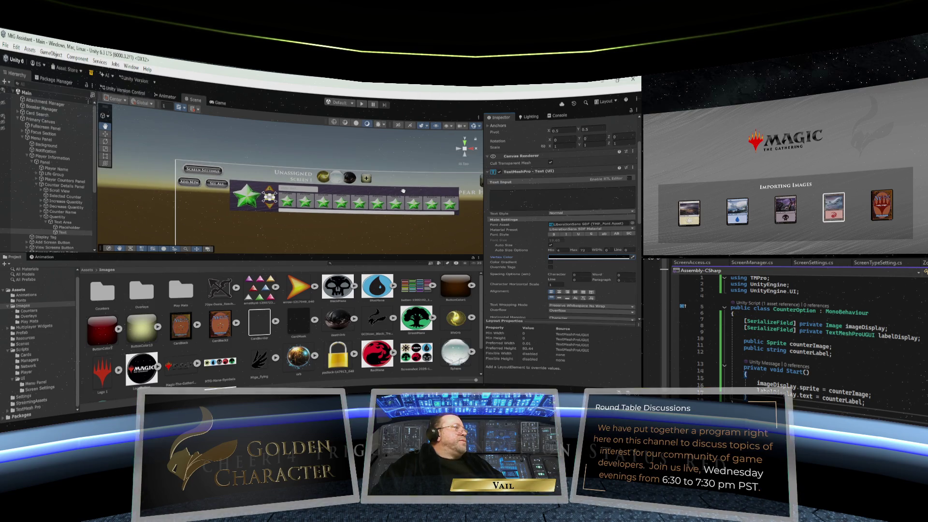
scroll(403, 191, up, 1)
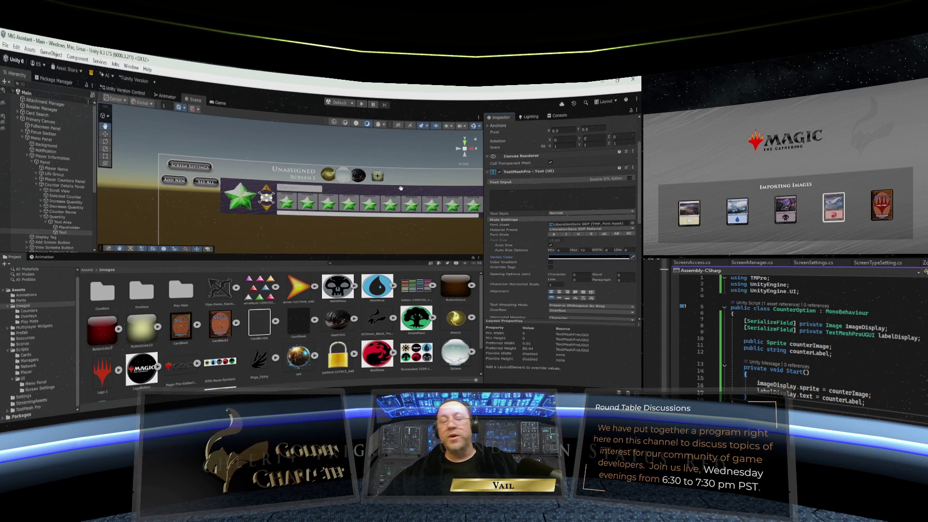
scroll(400, 188, up, 2)
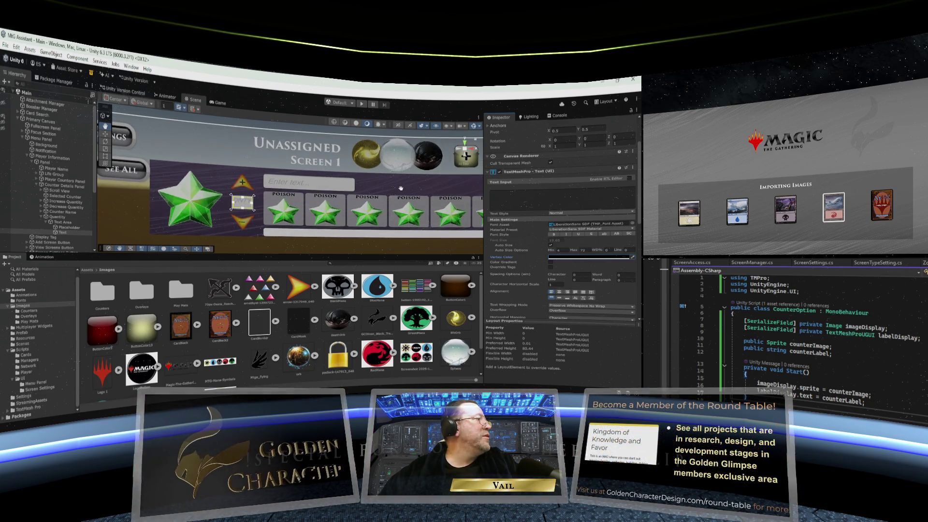
scroll(401, 188, down, 5)
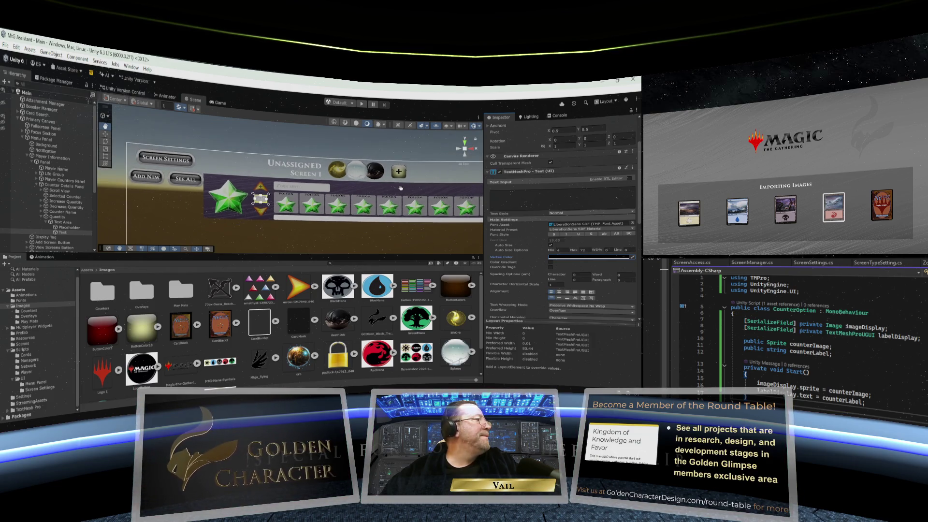
scroll(400, 188, up, 1)
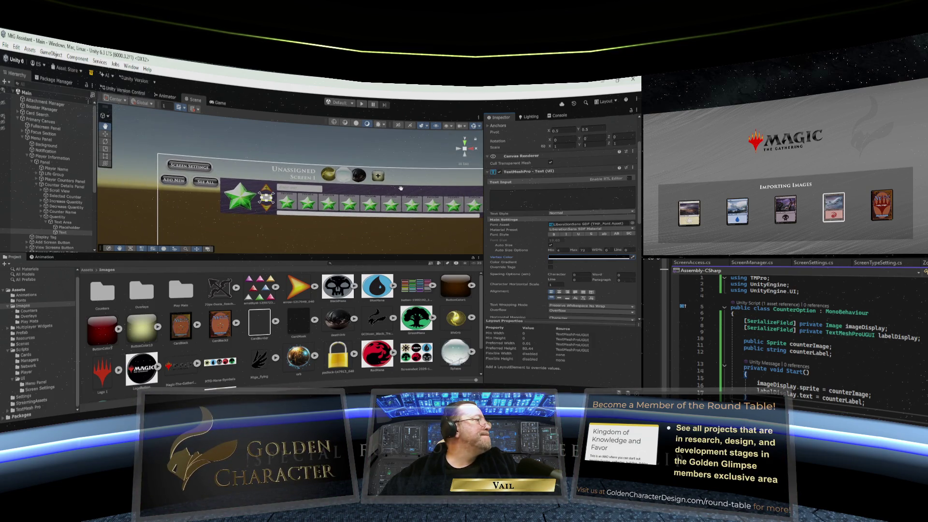
scroll(401, 188, up, 5)
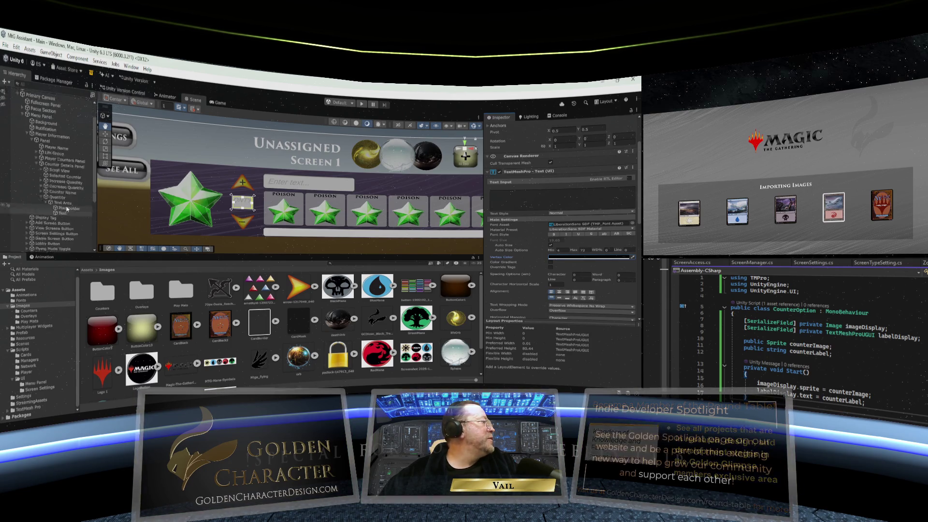
scroll(188, 208, down, 2)
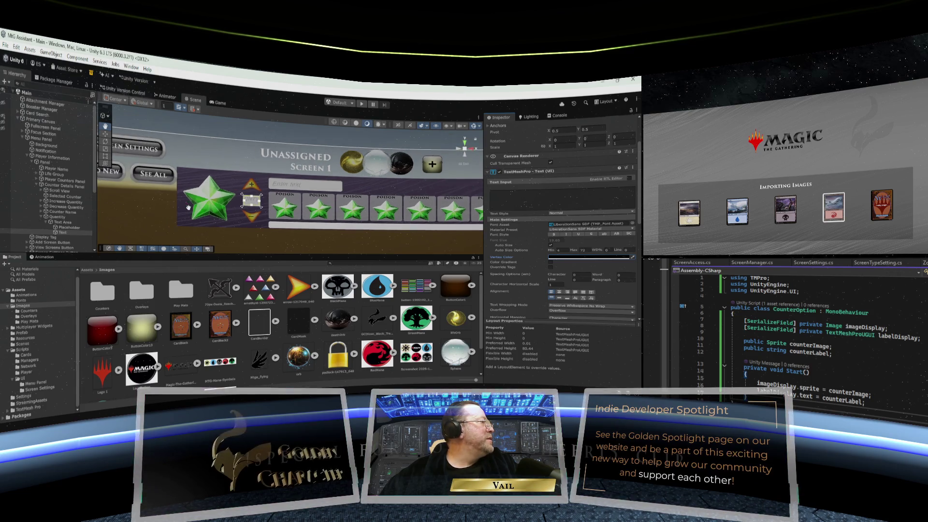
scroll(189, 208, down, 3)
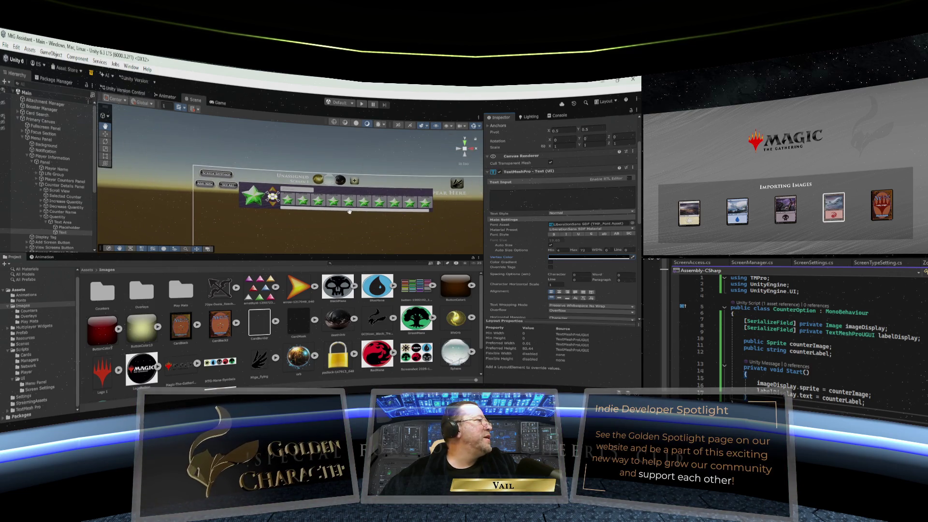
scroll(349, 211, up, 4)
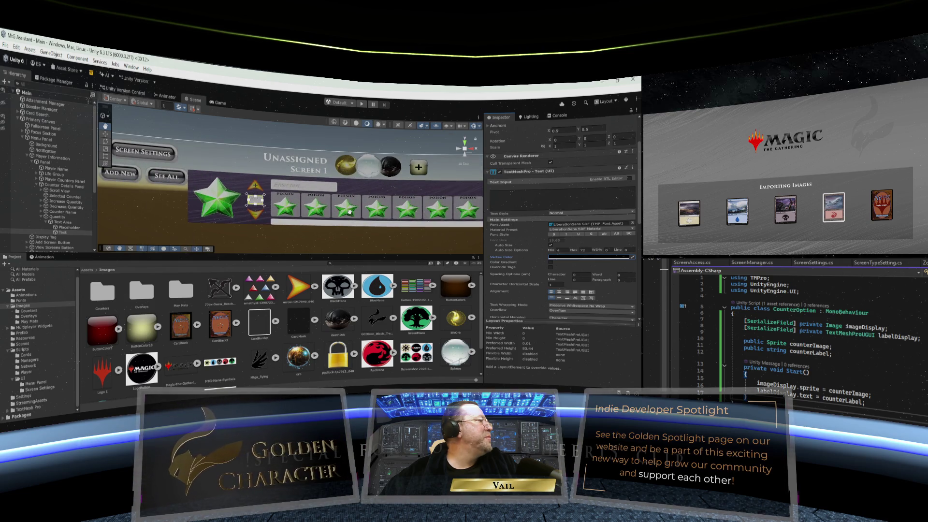
scroll(349, 211, up, 2)
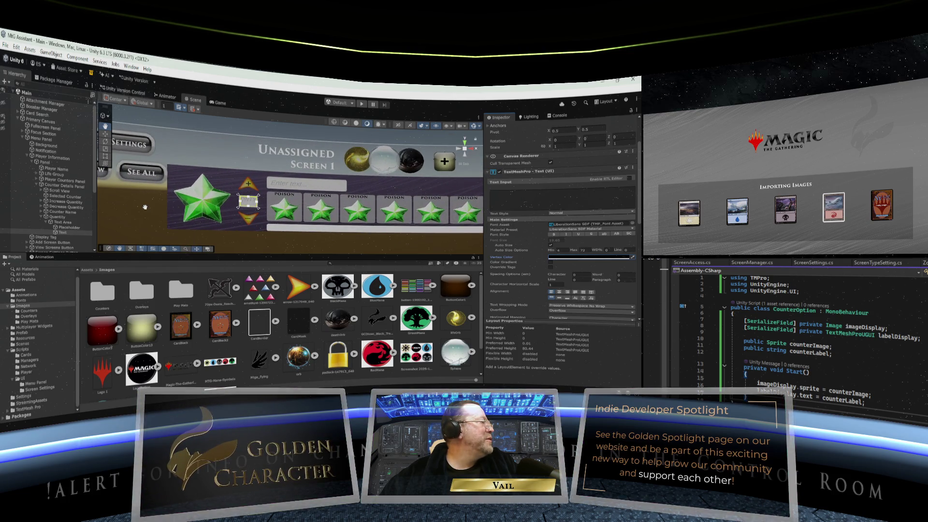
- Duplicate the Lobby Button and move the copy under Quantity in the Counter Details Panel
click(36, 180)
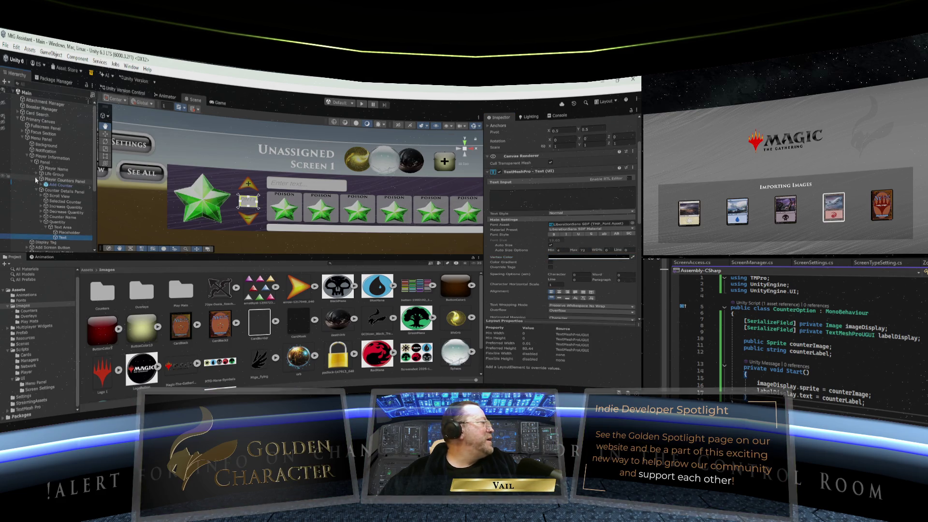
click(37, 179)
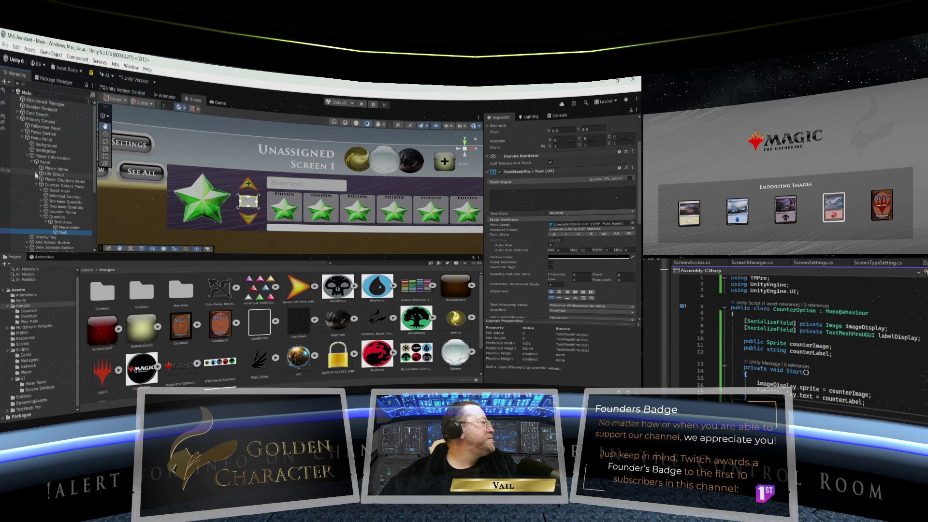
scroll(57, 208, down, 3)
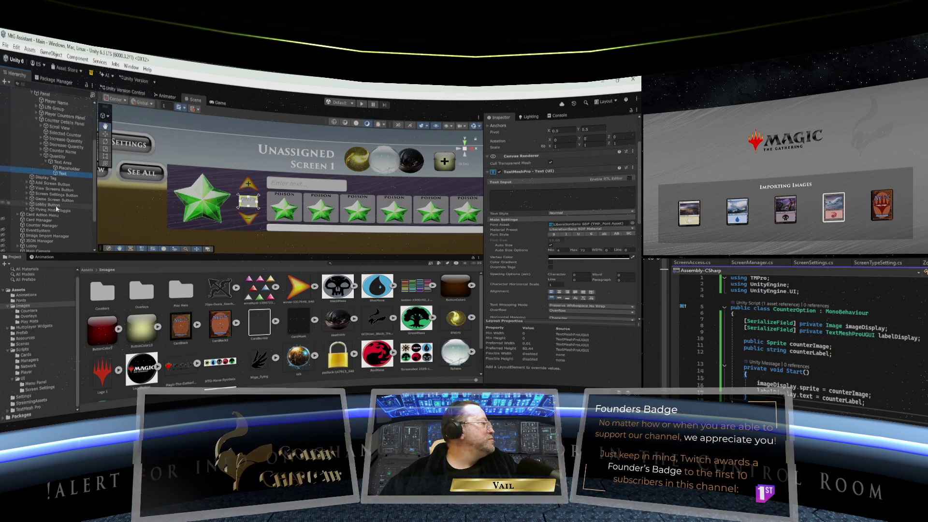
click(38, 205)
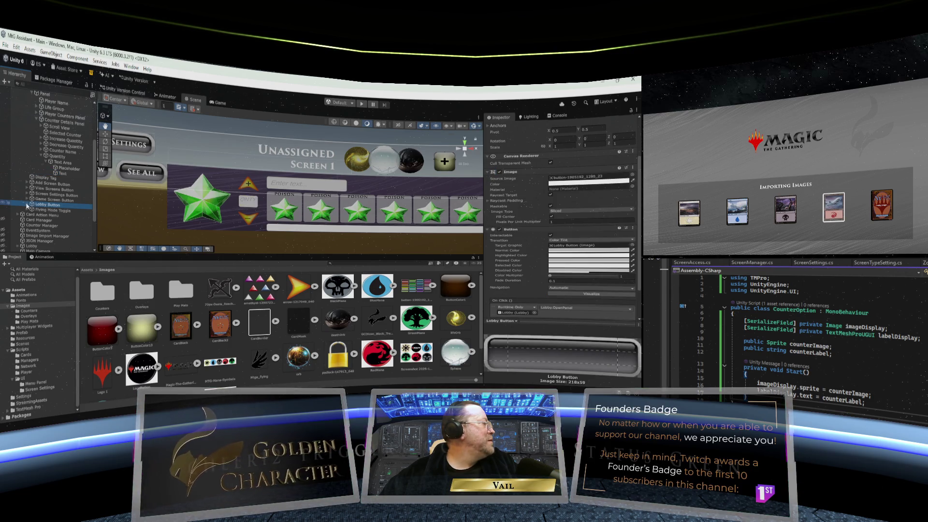
right_click(33, 205)
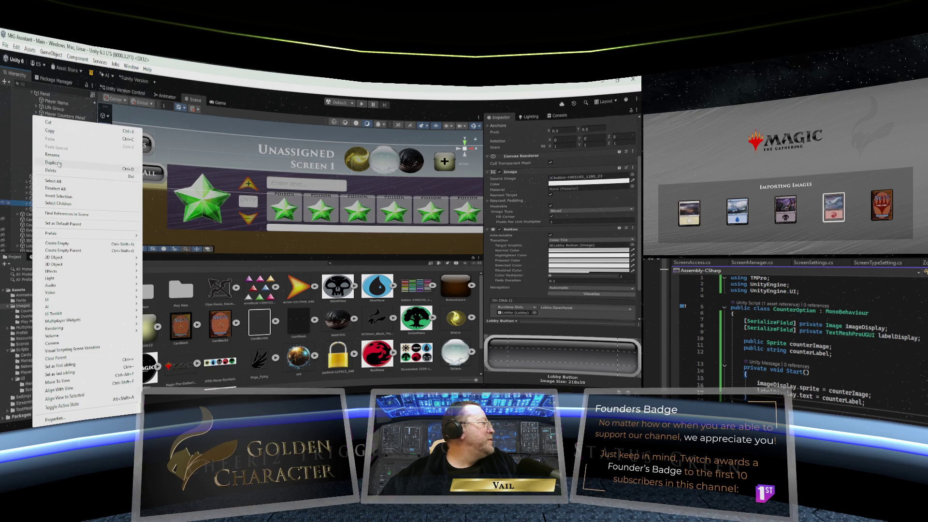
click(57, 163)
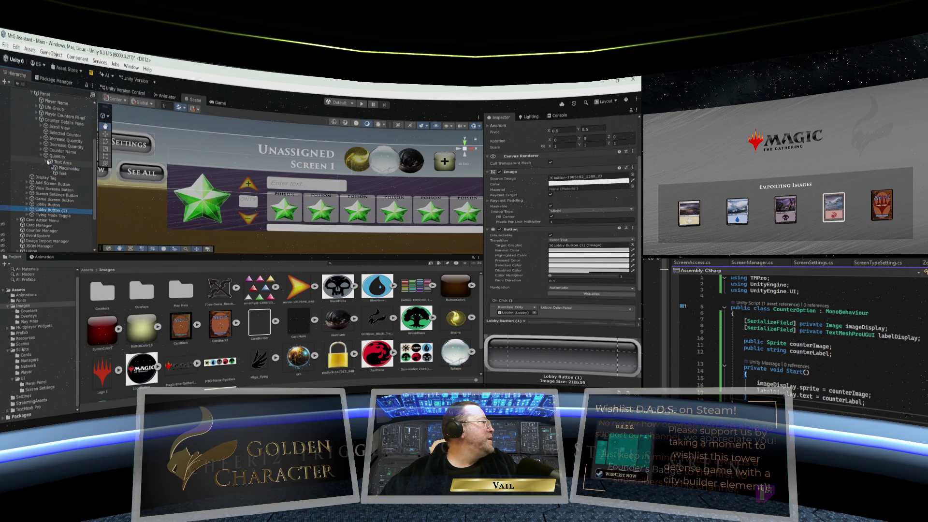
drag(47, 137, 46, 126)
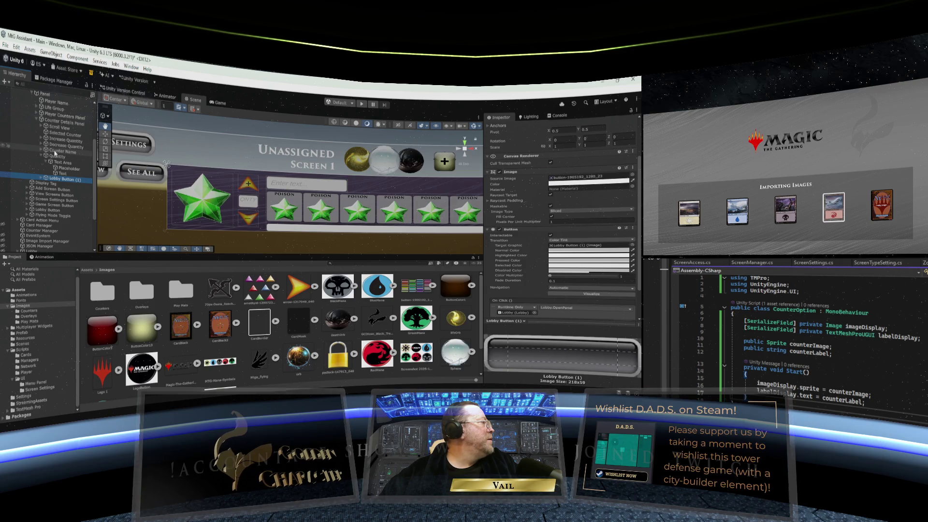
- Rename the Lobby Button copy to Finished Button
right_click(55, 180)
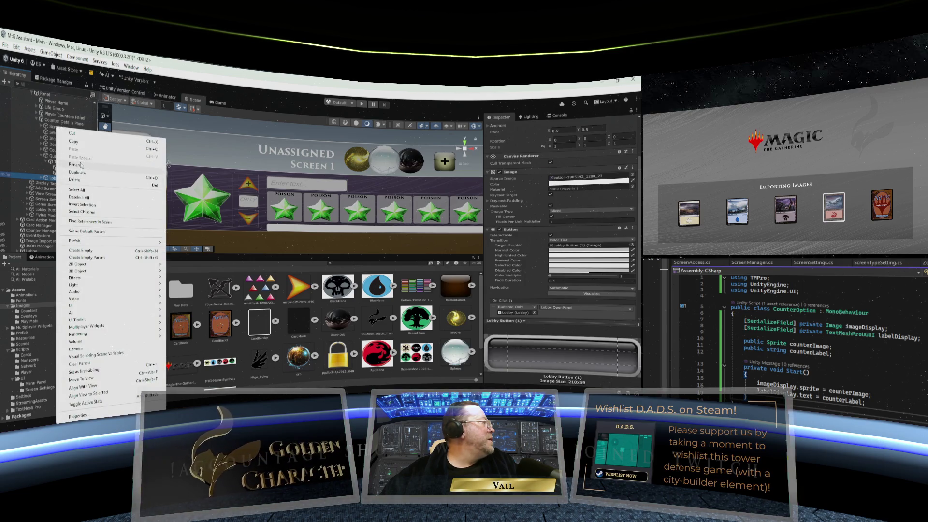
click(81, 165)
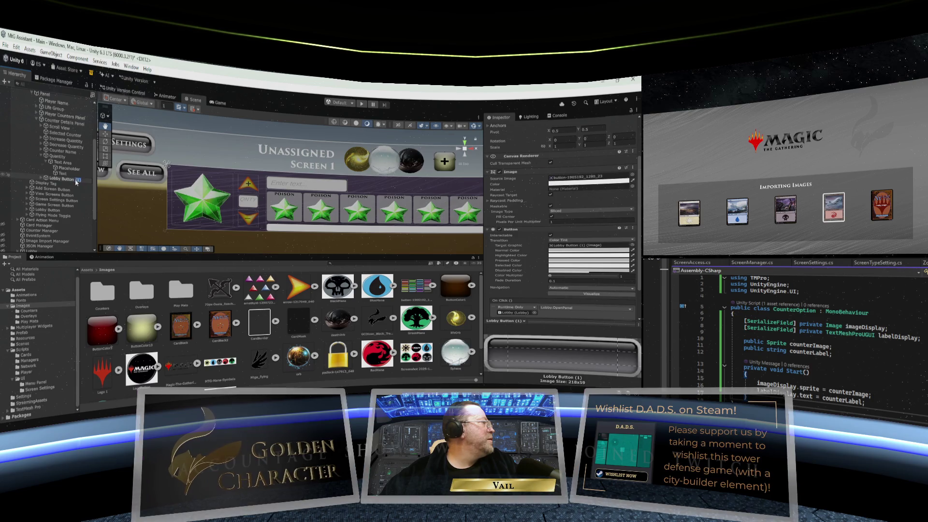
key(BackSpace)
key(Return)
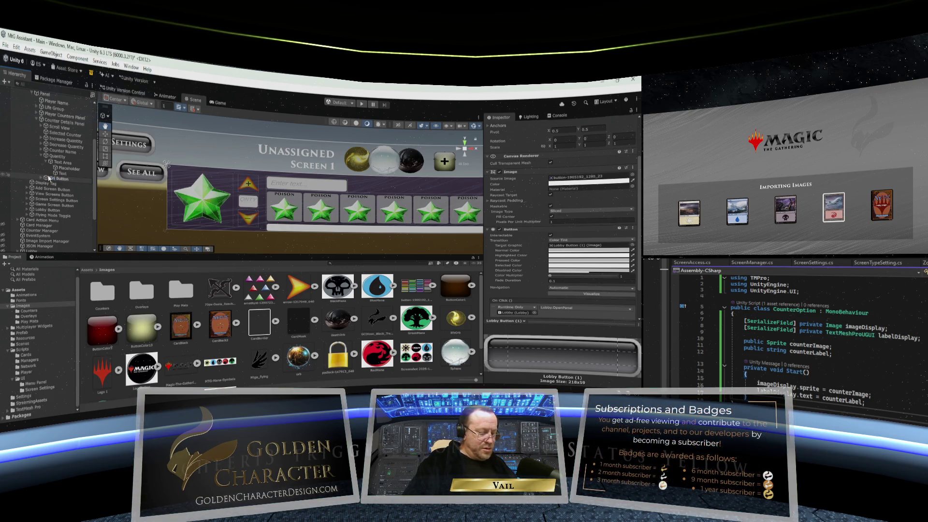
text(ed)
key(Return)
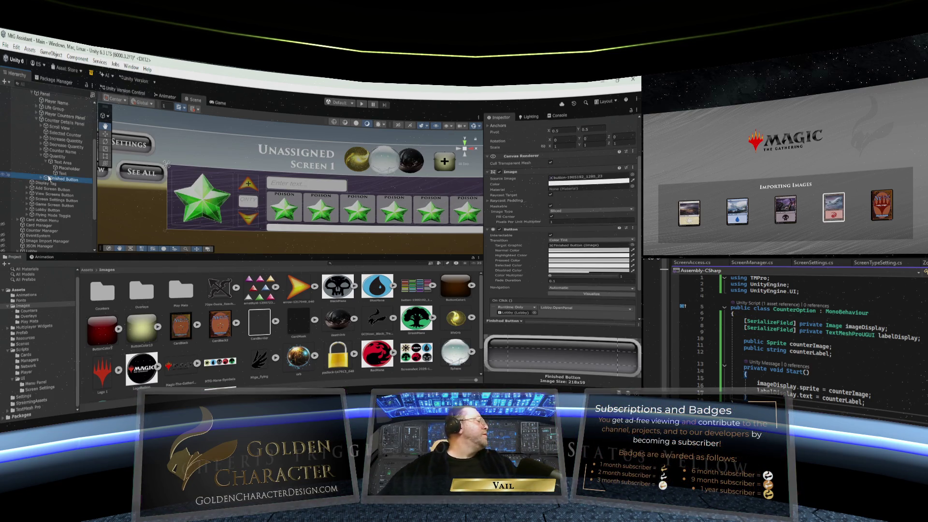
- Remove the Lobby.OpenPanel On Click action from Finished Button
scroll(565, 271, down, 2)
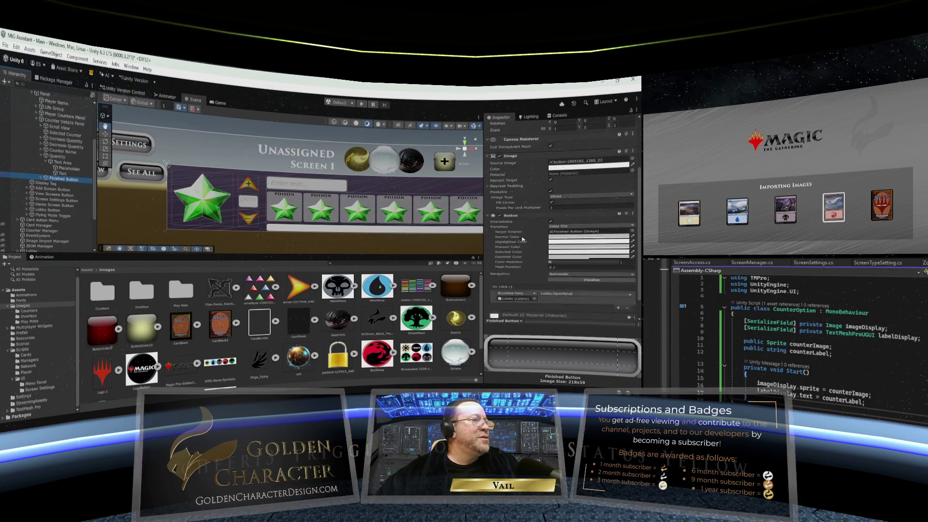
click(626, 285)
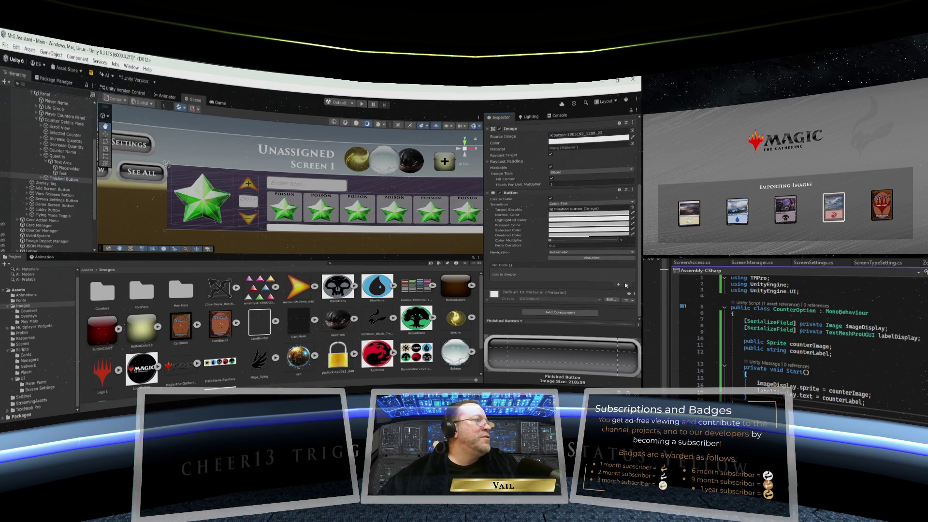
click(42, 179)
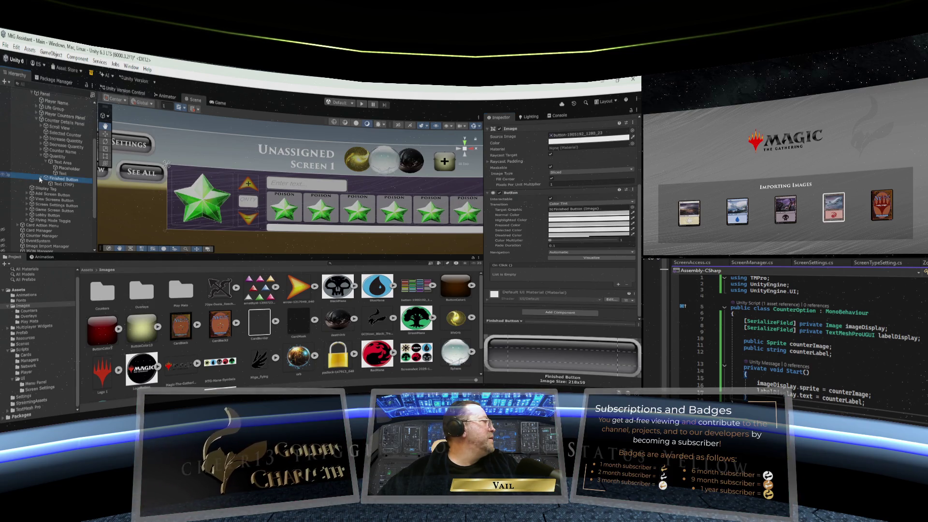
click(42, 179)
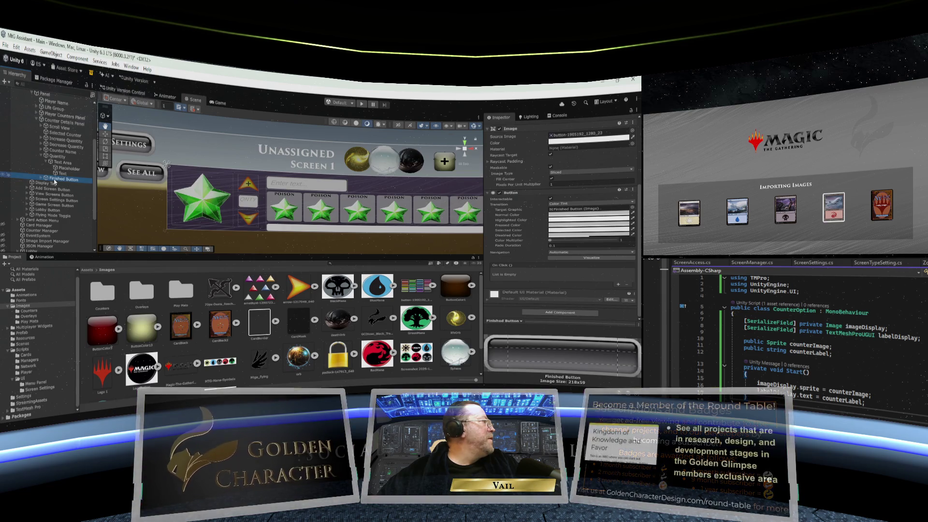
scroll(54, 182, up, 3)
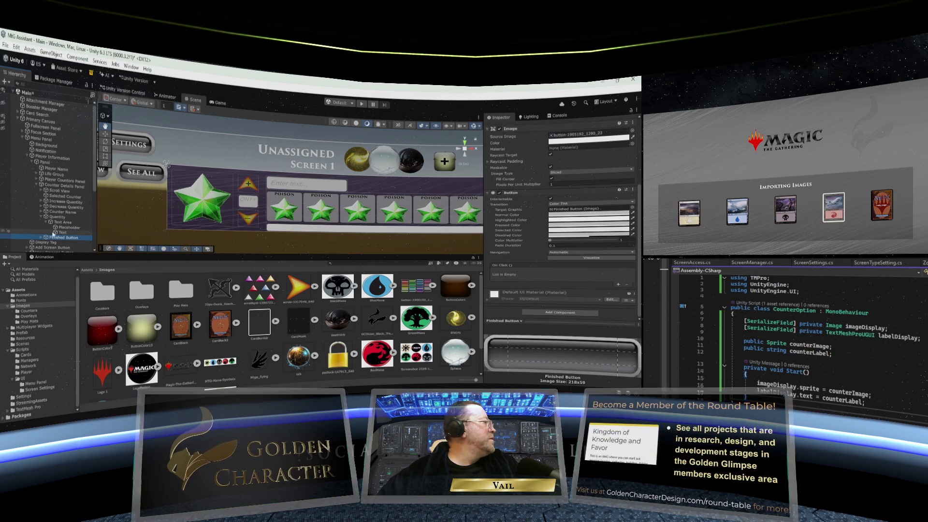
scroll(543, 182, up, 3)
scroll(536, 181, up, 1)
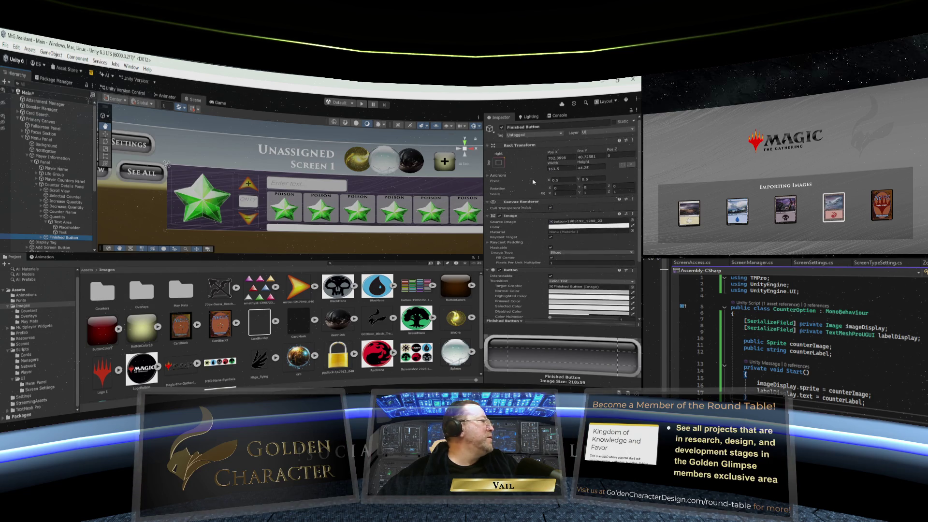
- Anchor the Finished Button top-left and size it 90 by 30
click(498, 164)
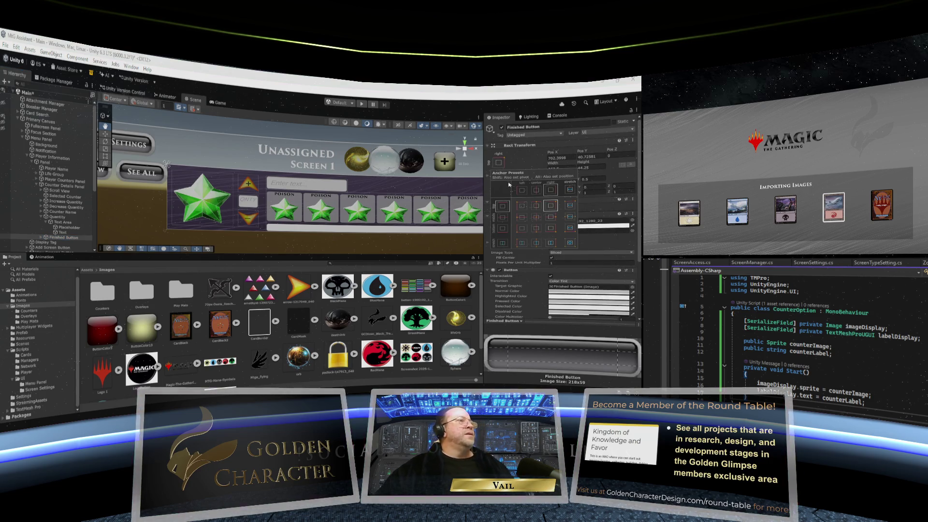
alt+click(522, 205)
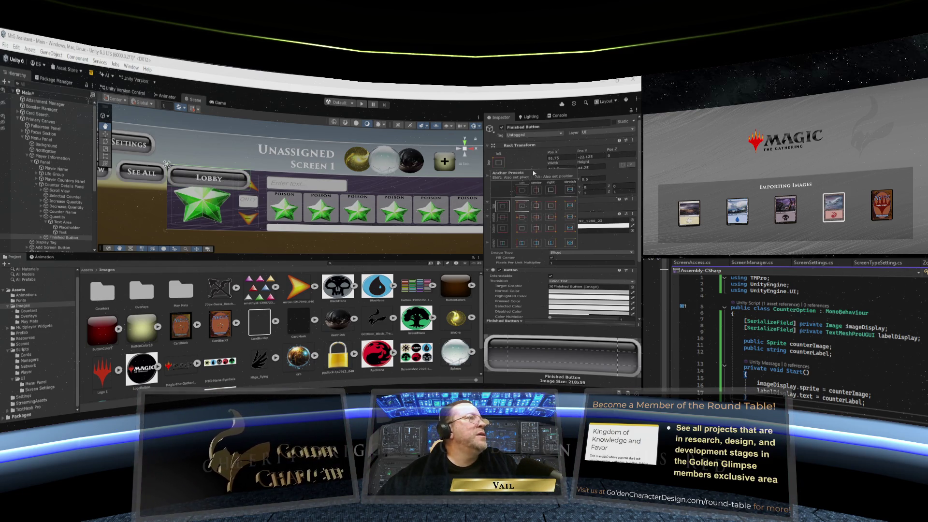
click(586, 167)
click(585, 167)
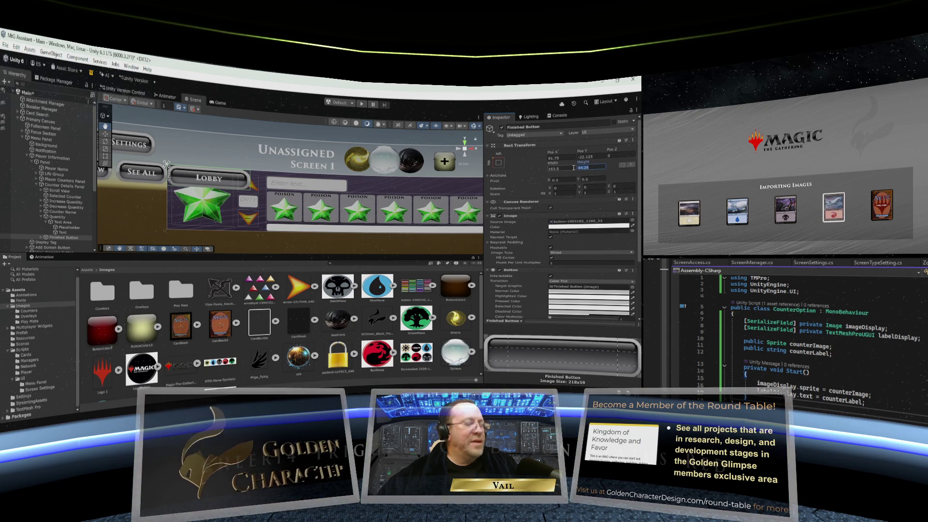
text(40)
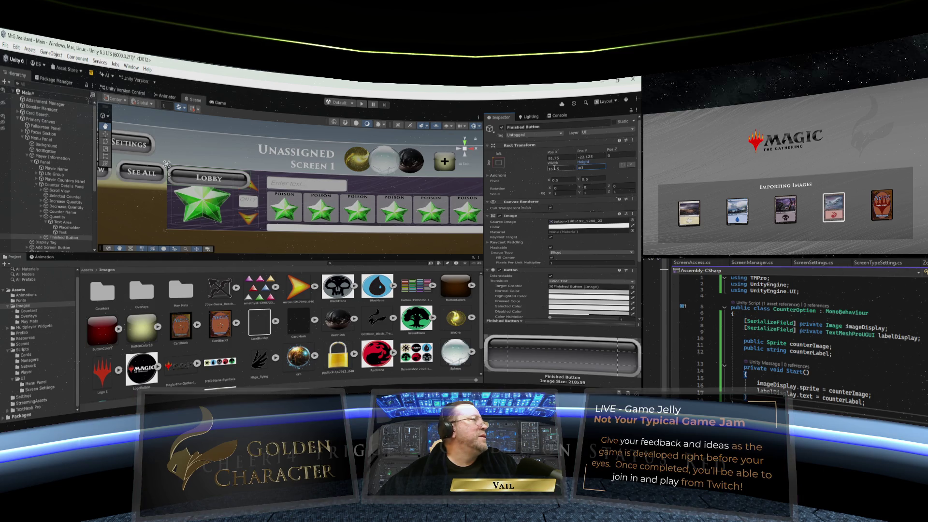
click(556, 169)
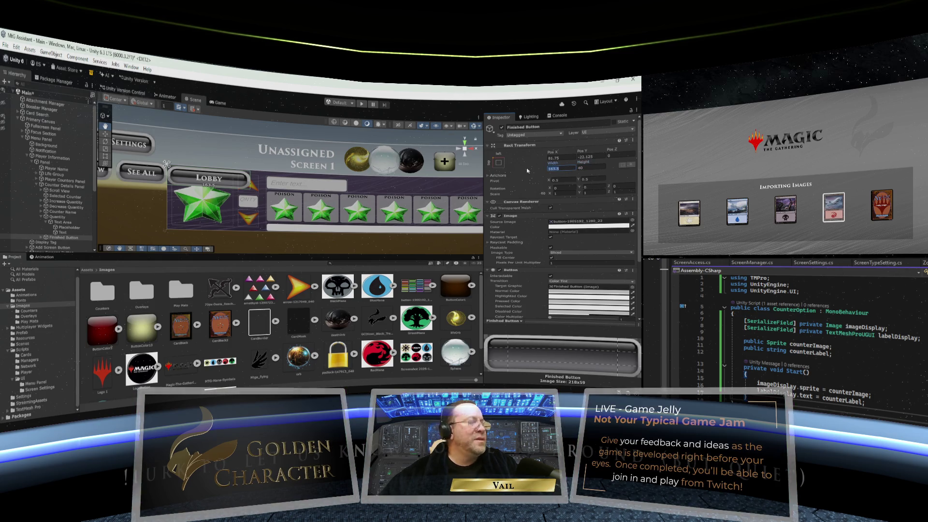
text(120)
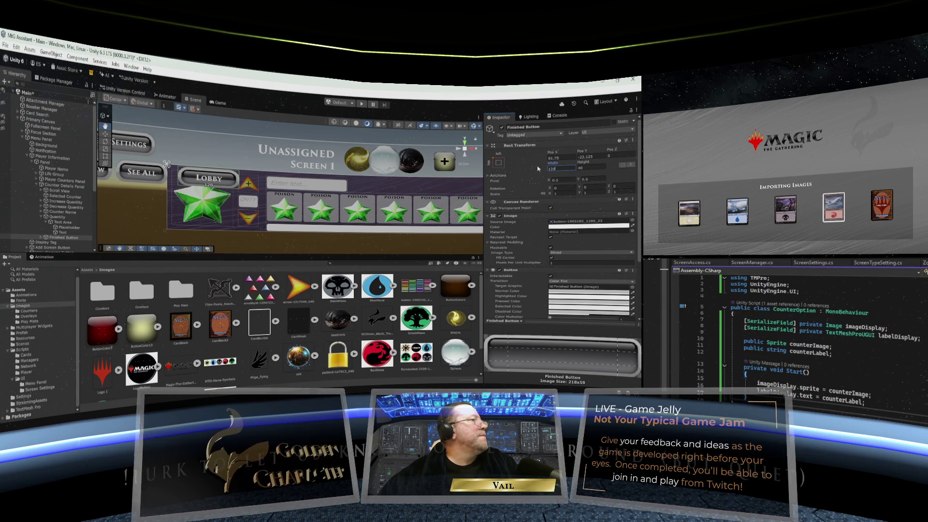
click(584, 166)
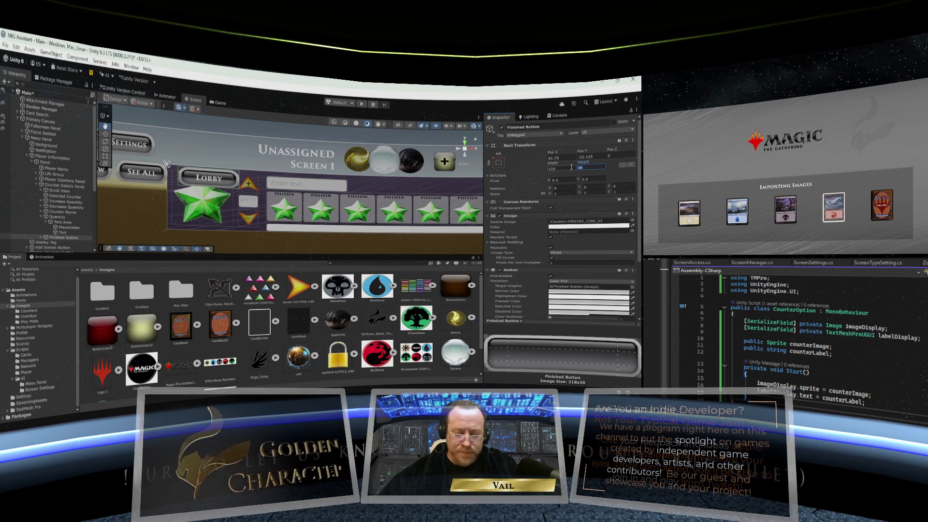
text(30)
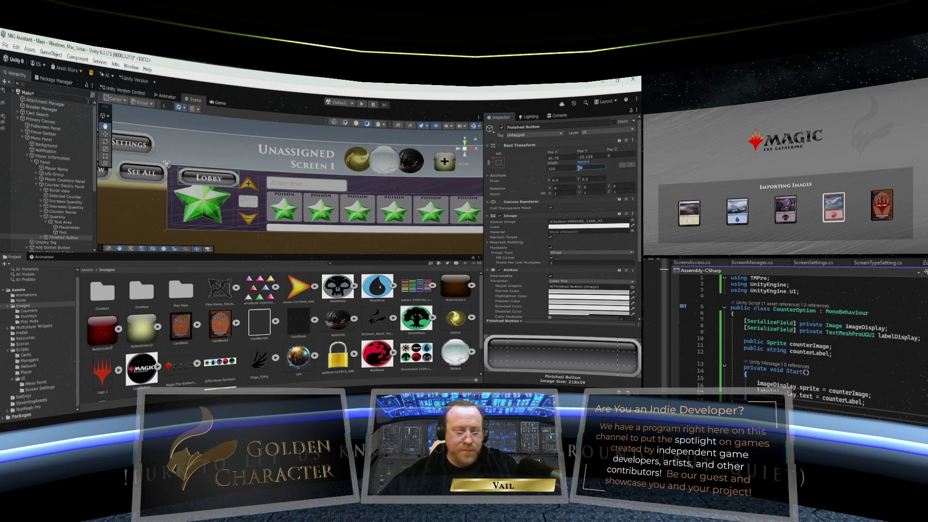
key(shift+Tab)
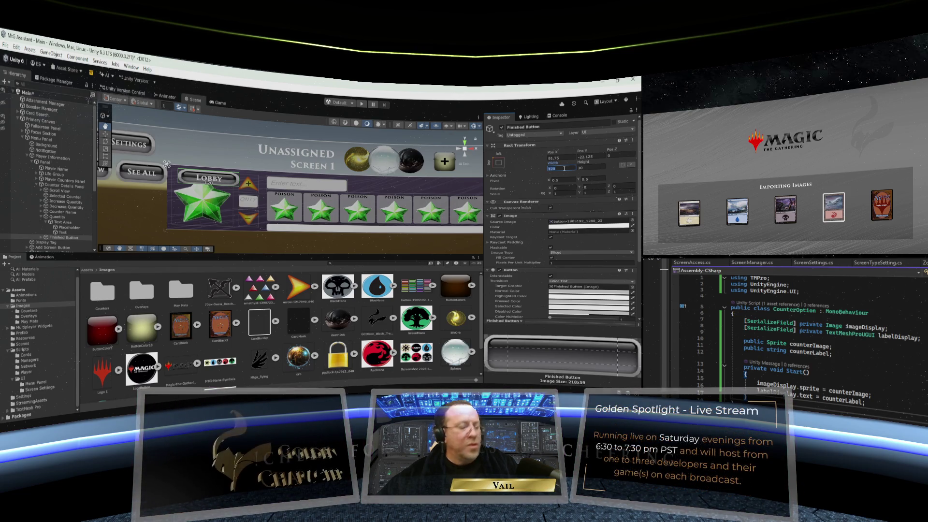
text(90)
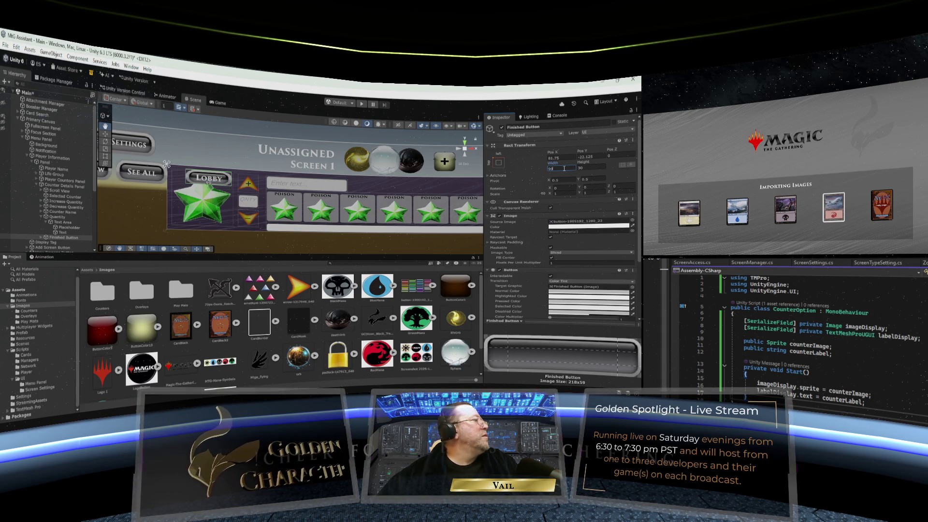
key(Return)
- Place the Finished Button at 410, -25 beside the Counter Name field
mouse_move(234, 180)
mouse_down()
mouse_move(403, 188)
mouse_move(376, 164)
mouse_up()
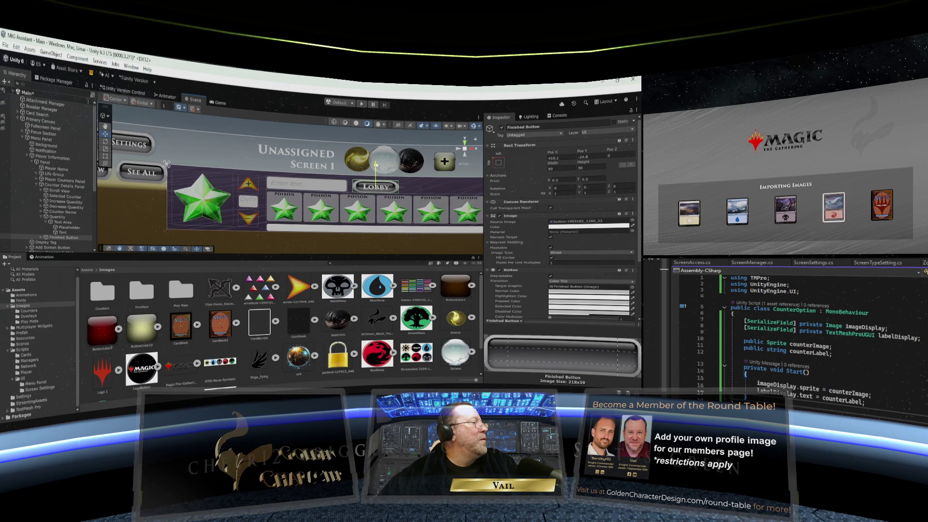
click(582, 157)
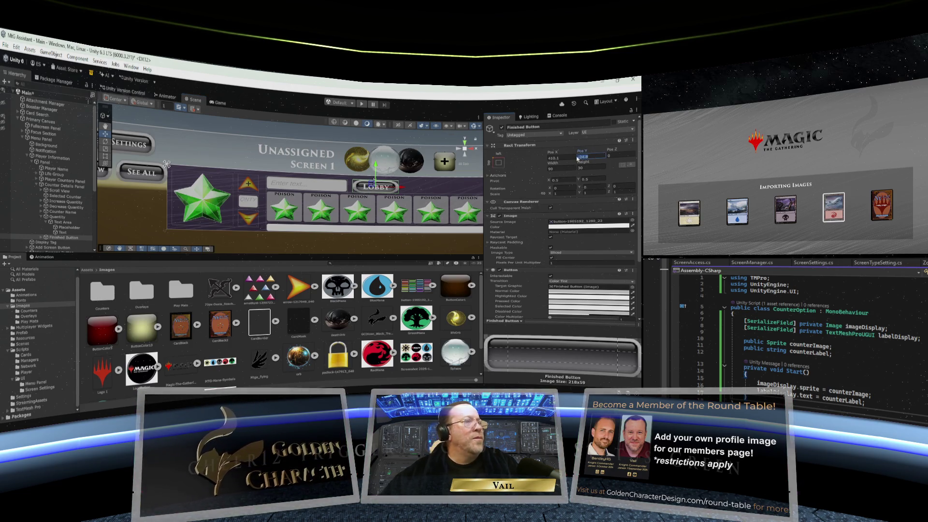
text(-25)
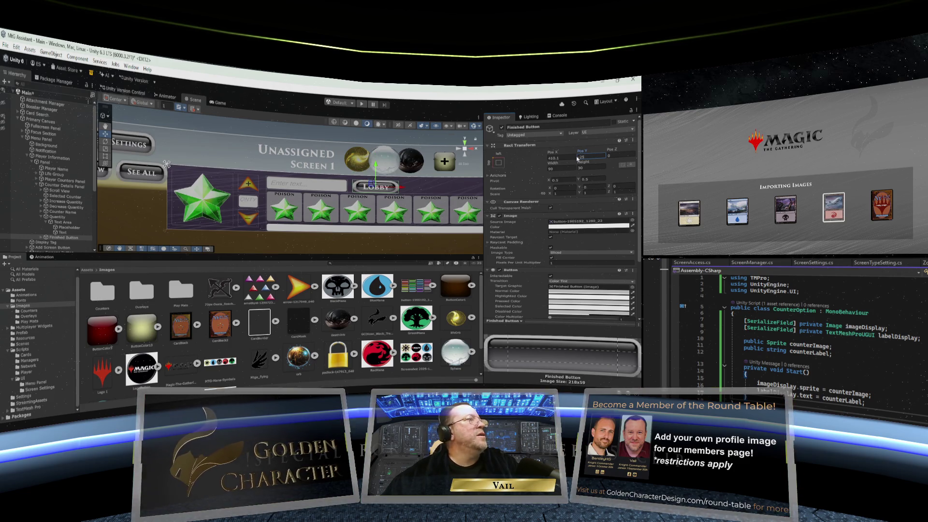
click(554, 157)
text(410)
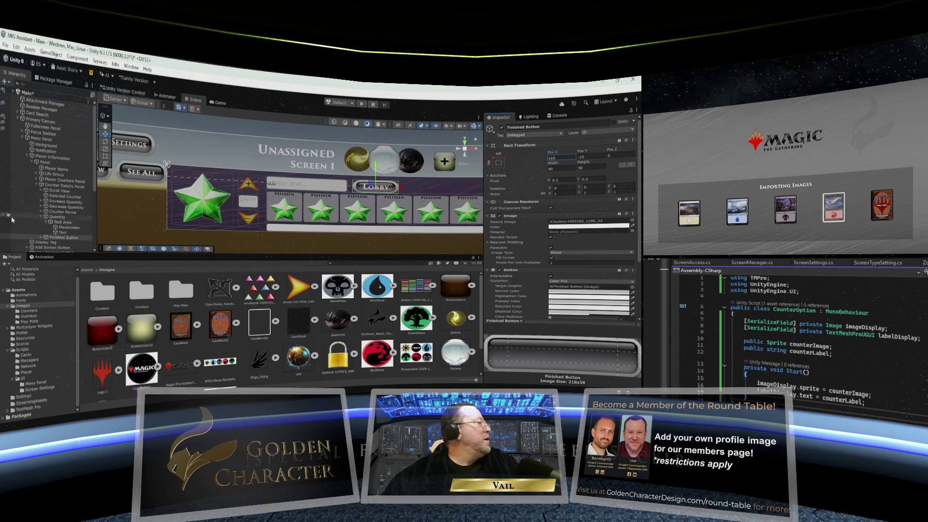
click(62, 233)
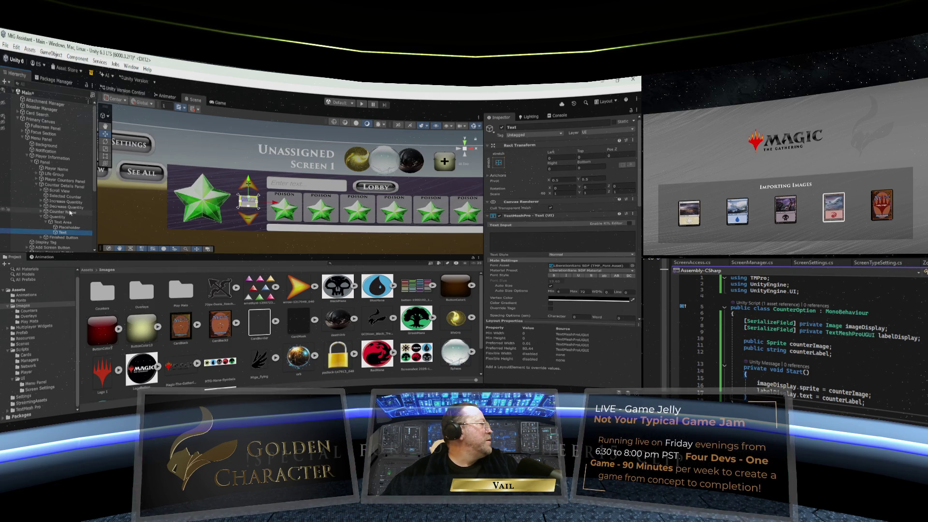
- Replace the Finished Button's Text (TMP) label 'Lobby' with 'DONE'
click(41, 237)
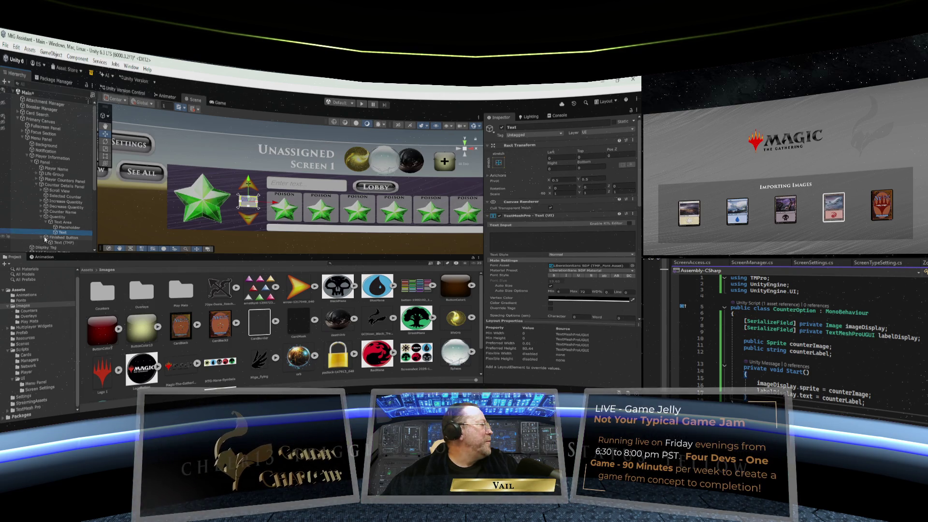
click(63, 242)
click(546, 233)
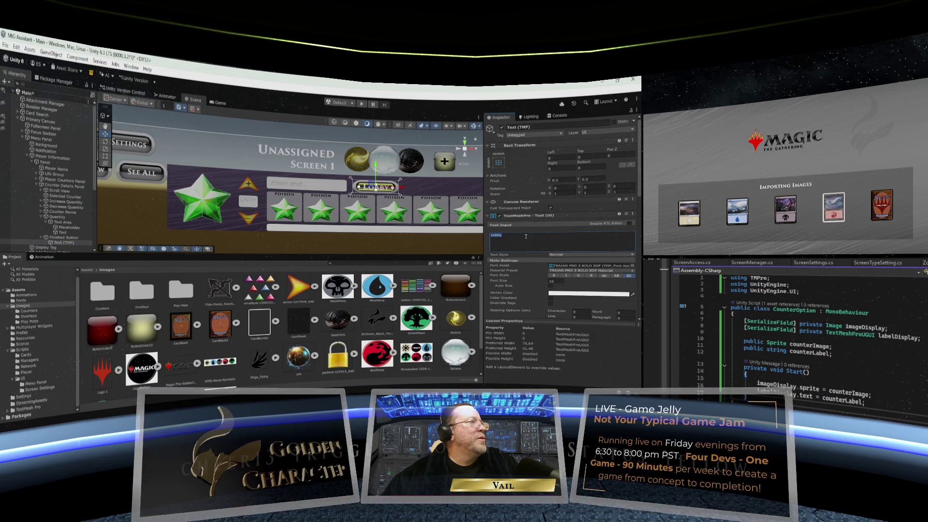
double_click(495, 235)
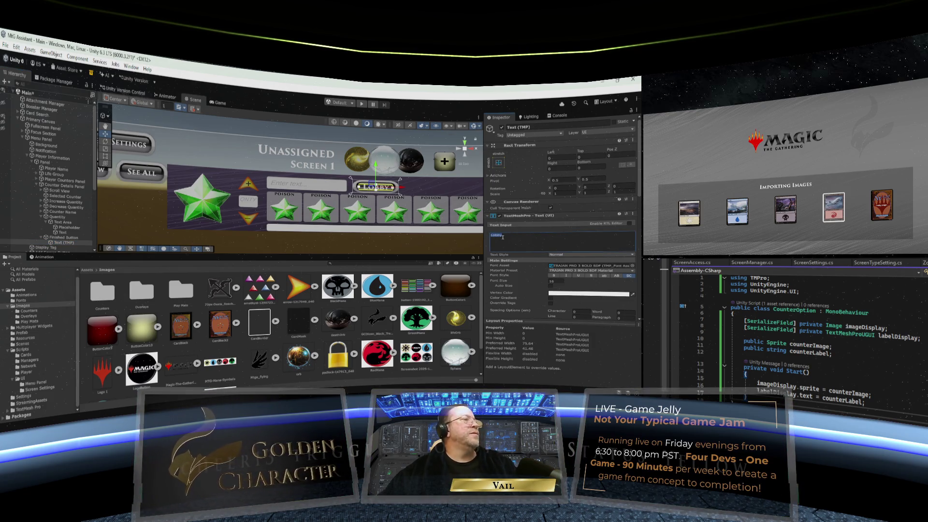
text(DONE)
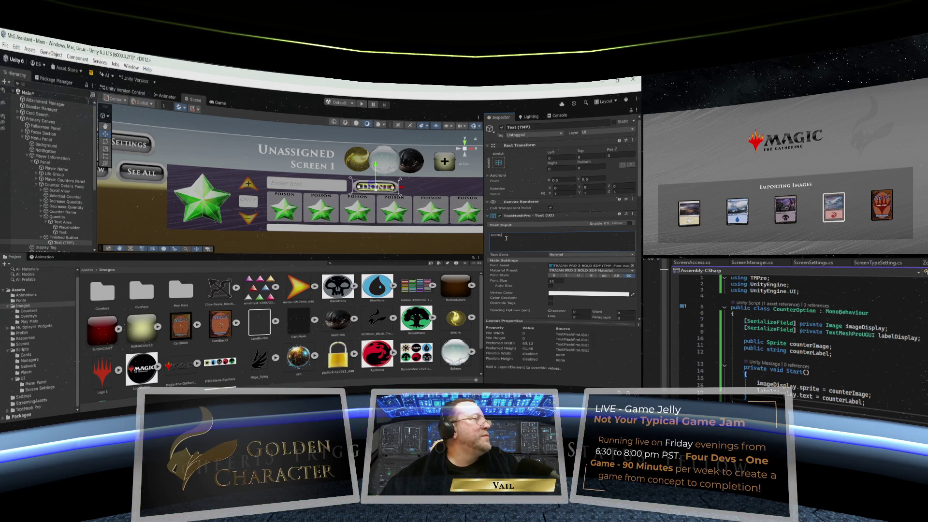
click(454, 193)
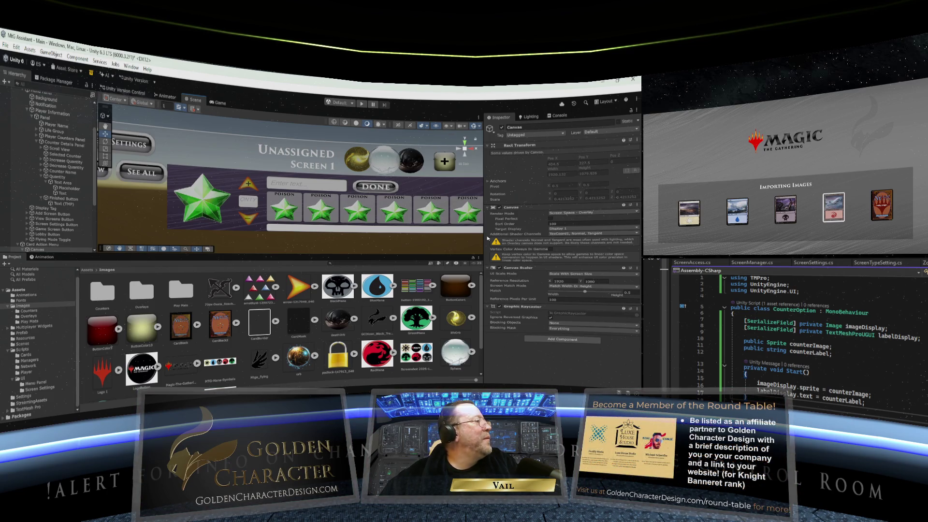
- Check the star, arrows, name field and DONE button up close, then save the scene
scroll(386, 225, down, 6)
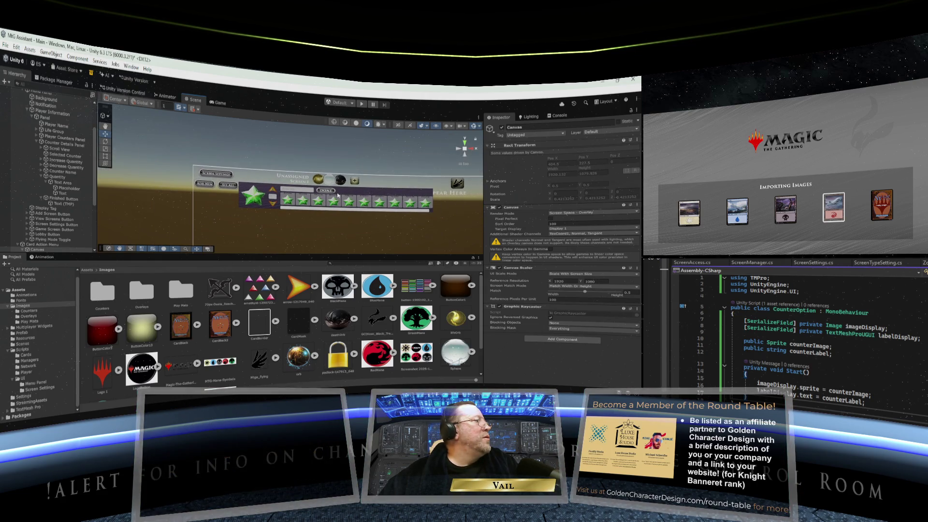
scroll(337, 195, up, 8)
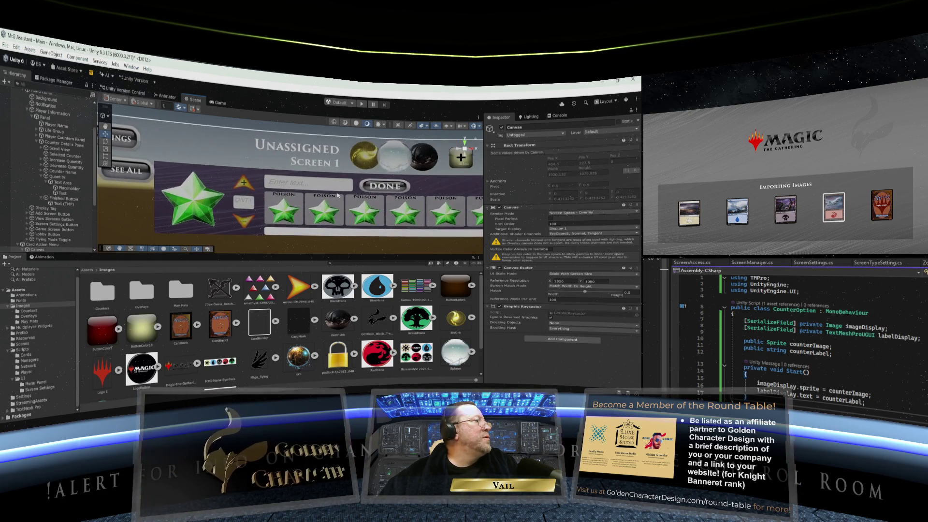
scroll(337, 195, up, 4)
scroll(337, 196, down, 3)
scroll(337, 195, down, 5)
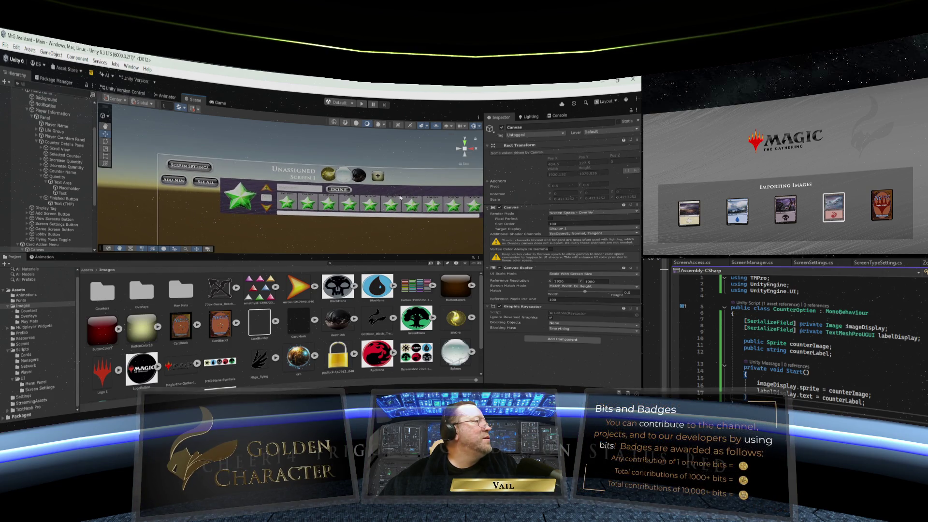
scroll(400, 197, up, 3)
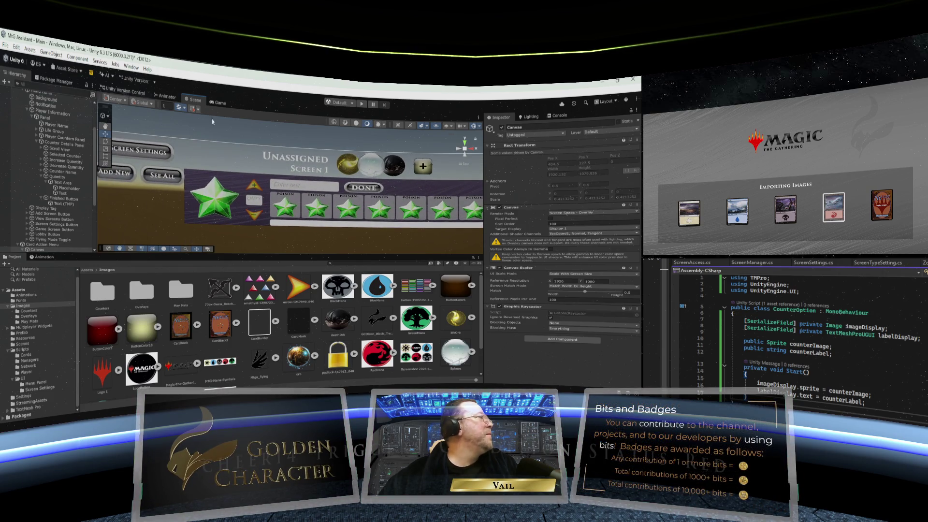
click(6, 44)
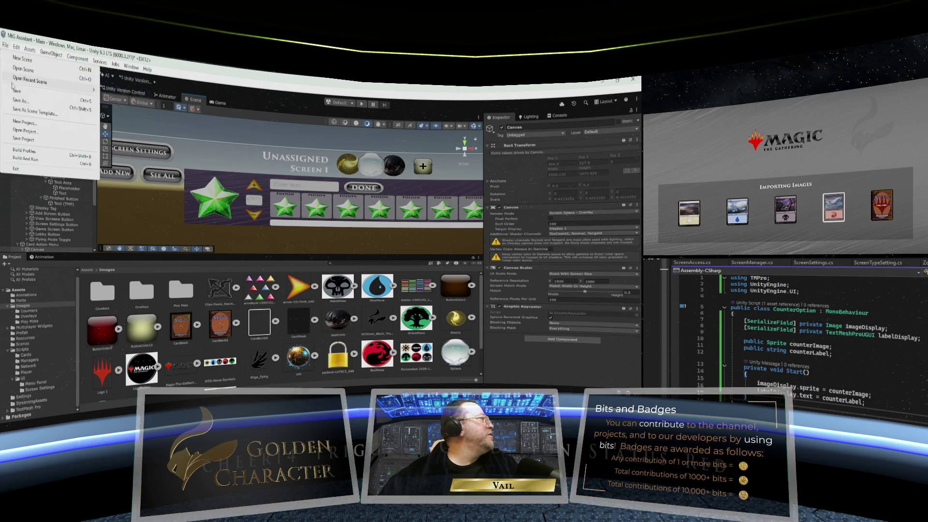
click(16, 91)
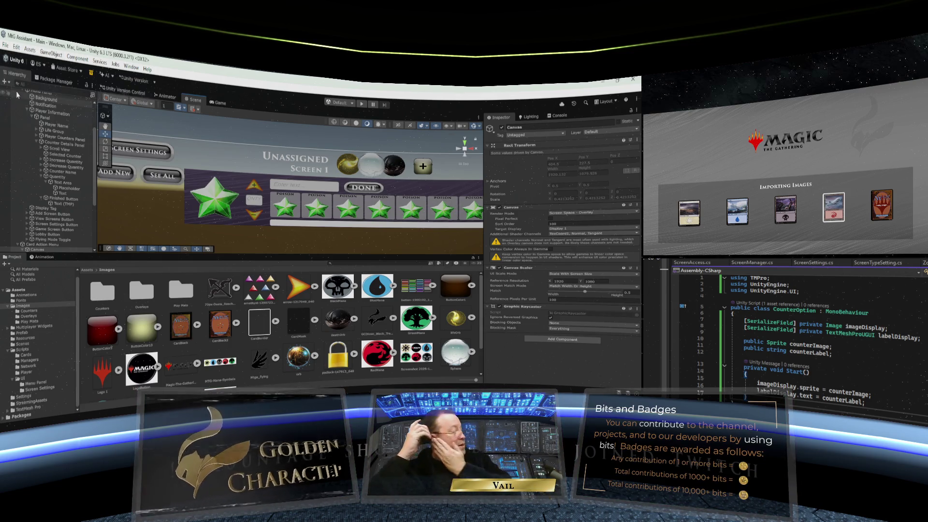
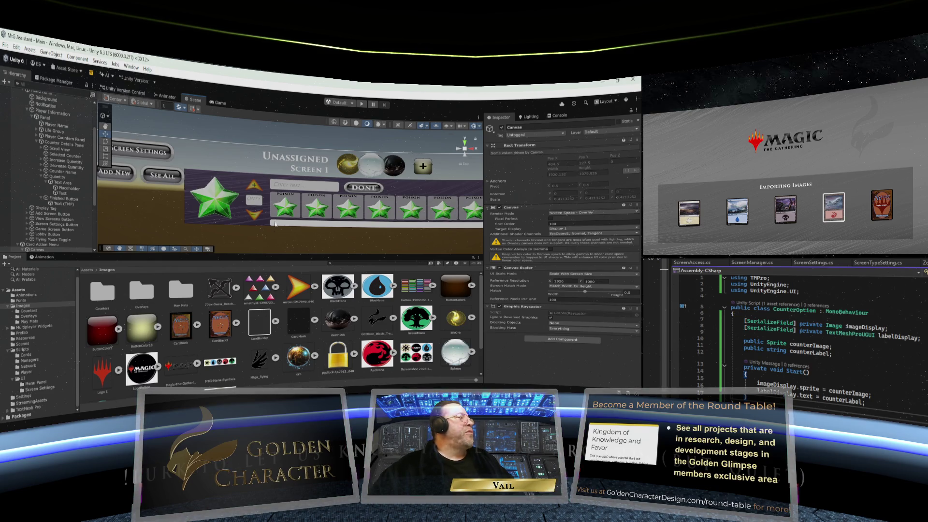
- Expand the counter details panel's Scroll View in the Hierarchy to list its child objects
scroll(372, 220, down, 5)
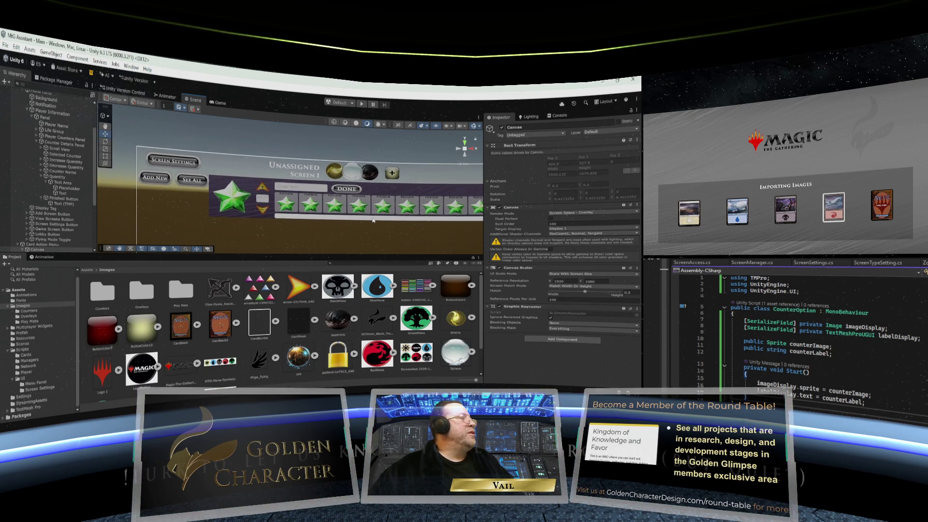
scroll(373, 220, up, 1)
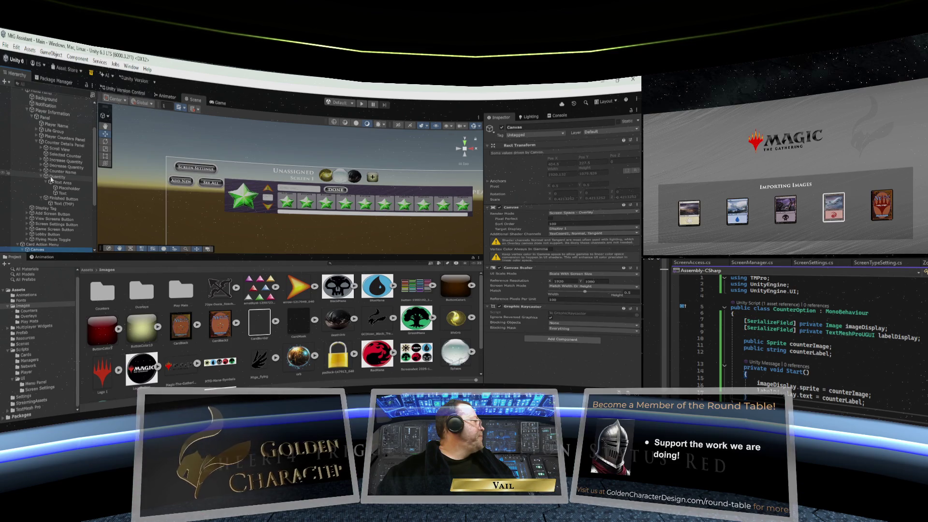
click(43, 150)
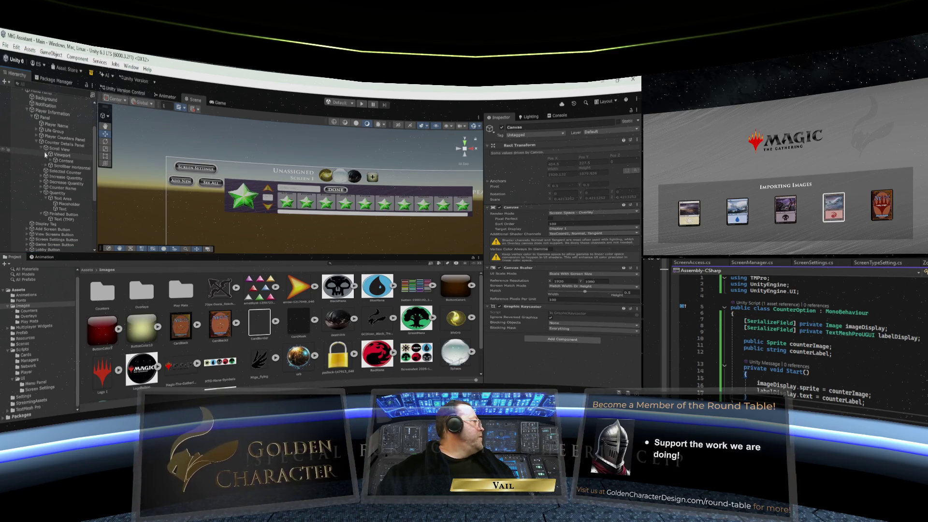
- Darken the Scrollbar Horizontal's Image colour to a dark grey
click(48, 166)
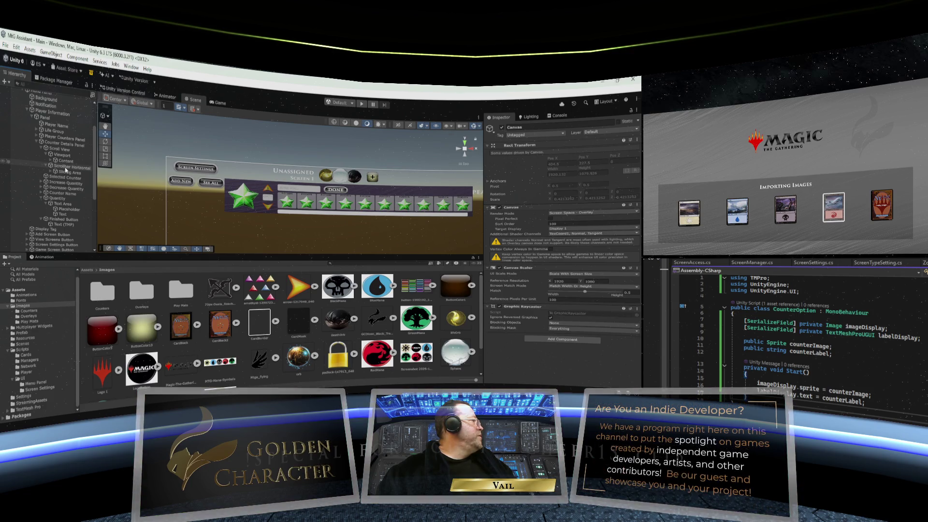
click(66, 168)
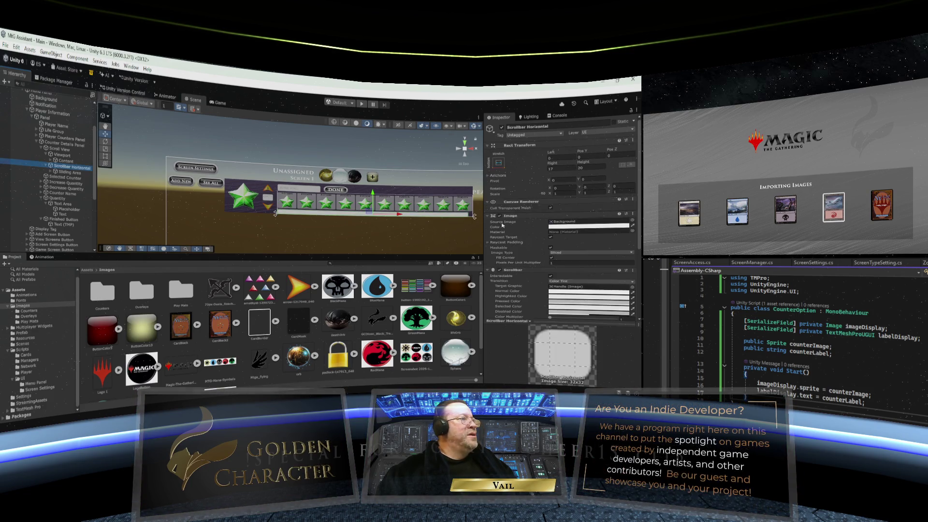
click(555, 226)
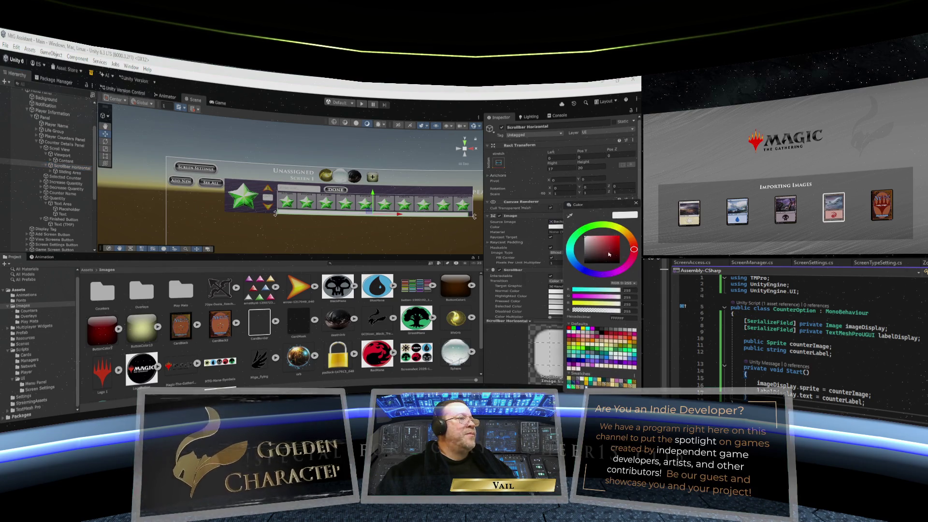
mouse_move(593, 249)
mouse_down()
mouse_move(586, 260)
mouse_move(582, 238)
mouse_up()
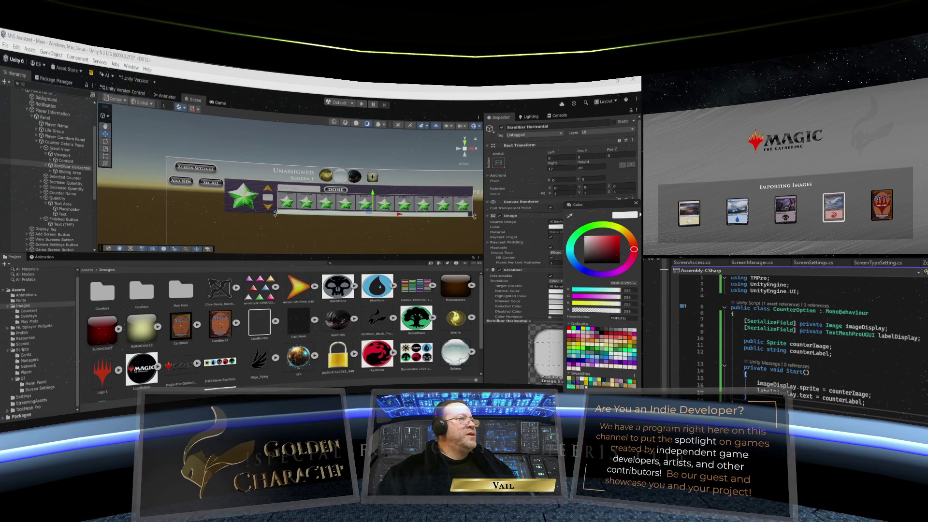
click(636, 203)
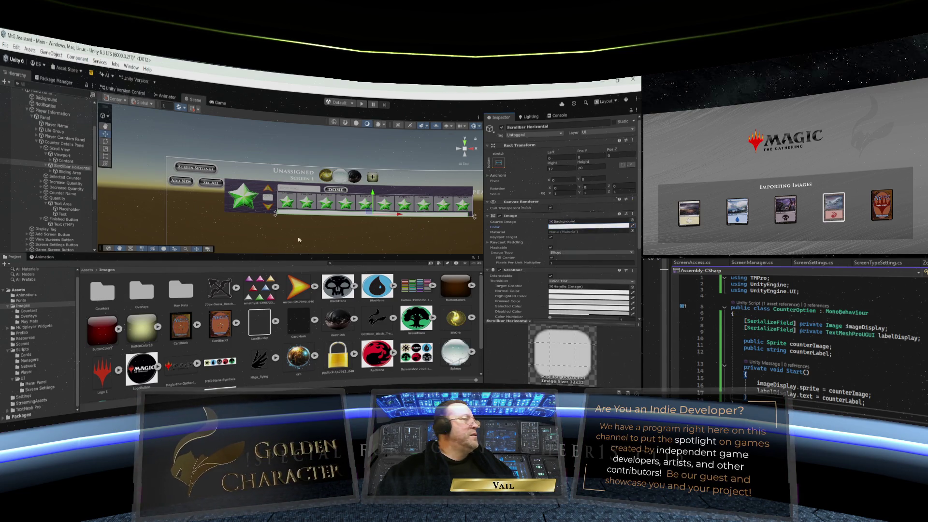
- Set the Sliding Area Handle's Image colour to light grey C8C8C8
click(62, 174)
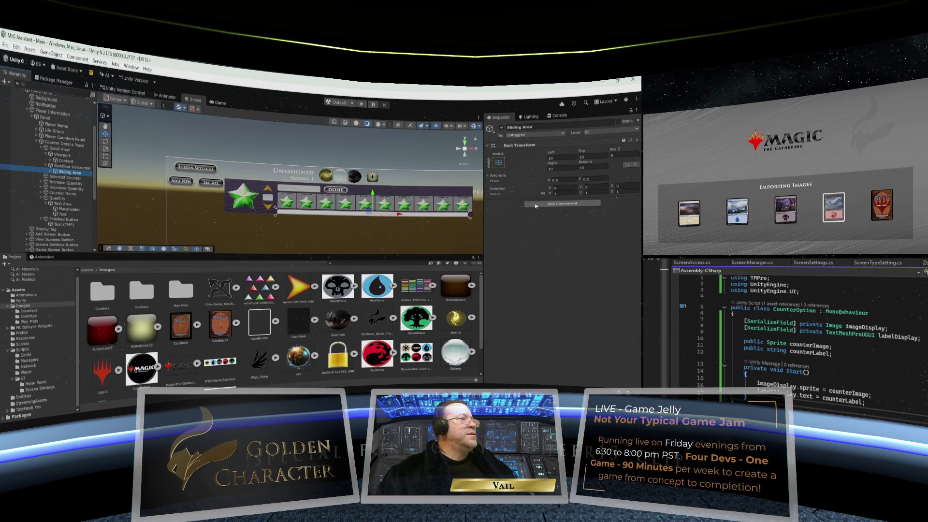
click(50, 172)
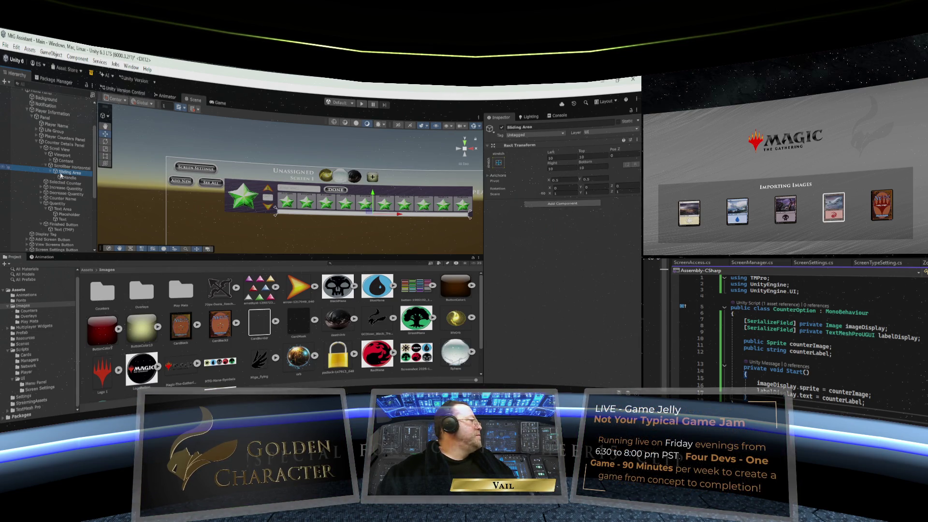
click(68, 177)
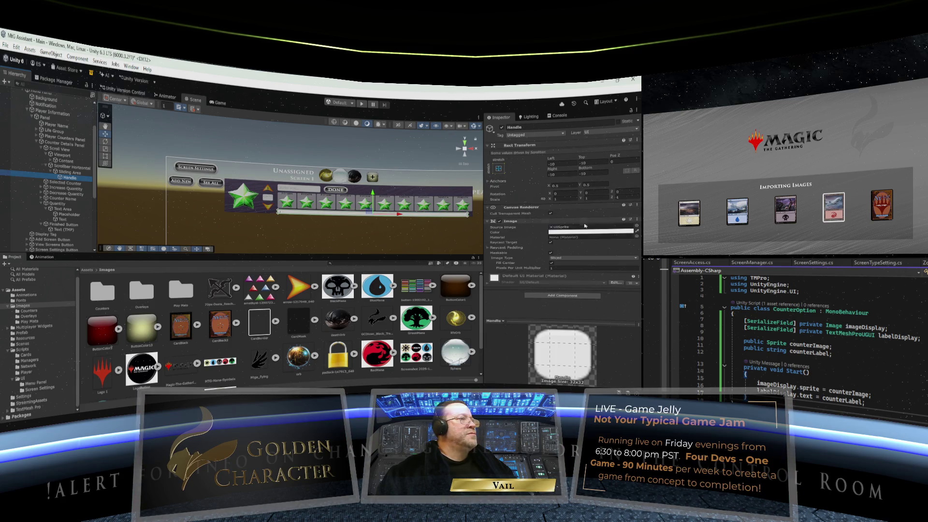
click(587, 232)
click(591, 252)
mouse_move(591, 252)
mouse_down()
mouse_move(599, 259)
mouse_move(570, 239)
mouse_move(588, 254)
mouse_move(601, 247)
mouse_move(578, 237)
mouse_move(589, 261)
mouse_move(569, 234)
mouse_move(581, 243)
mouse_up()
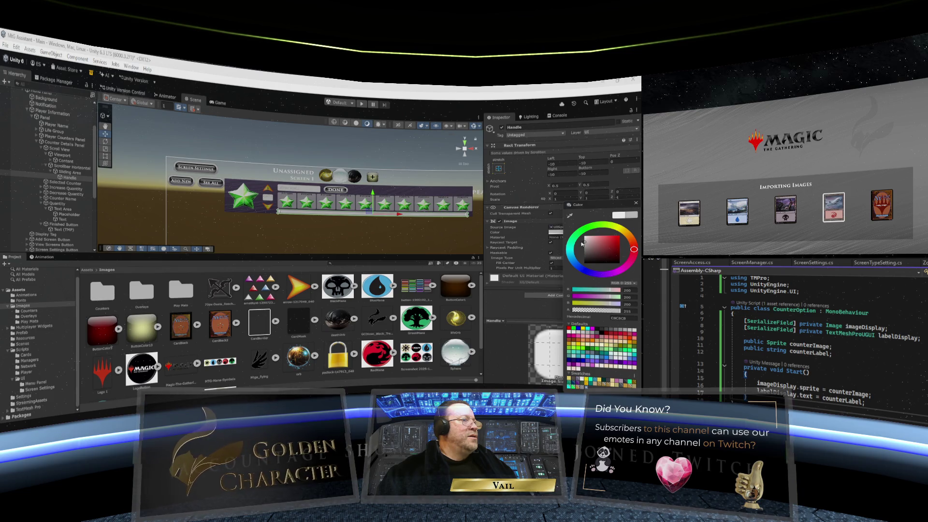
click(635, 203)
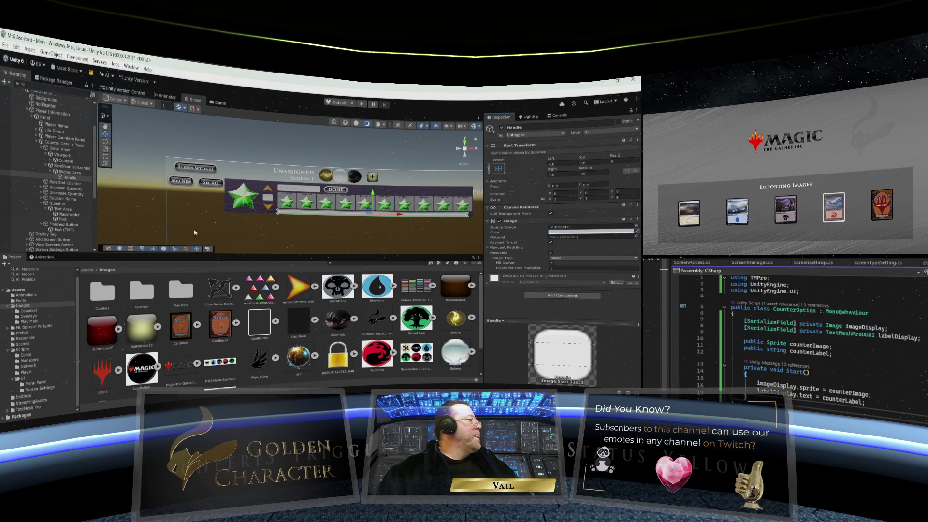
- Adjust the Scrollbar Horizontal background to near-black grey 313131
click(67, 172)
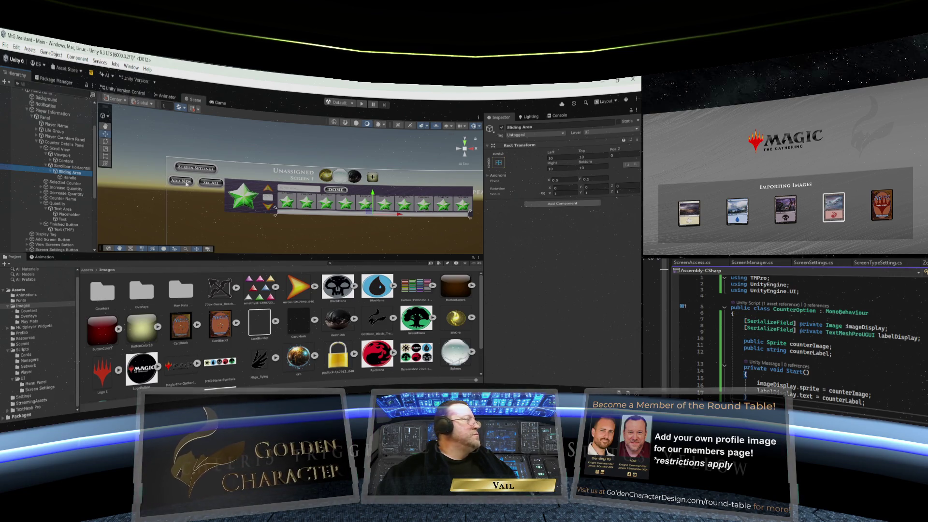
click(72, 167)
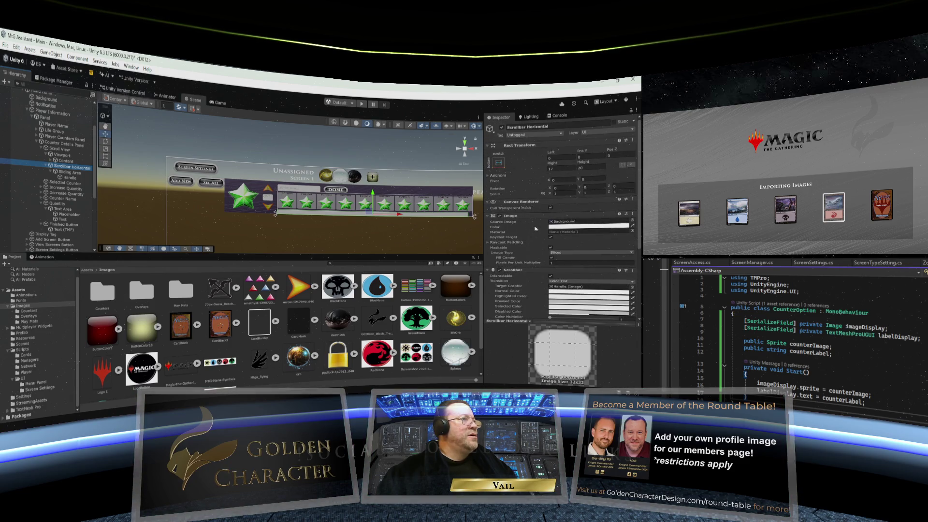
click(586, 226)
drag(584, 244, 584, 263)
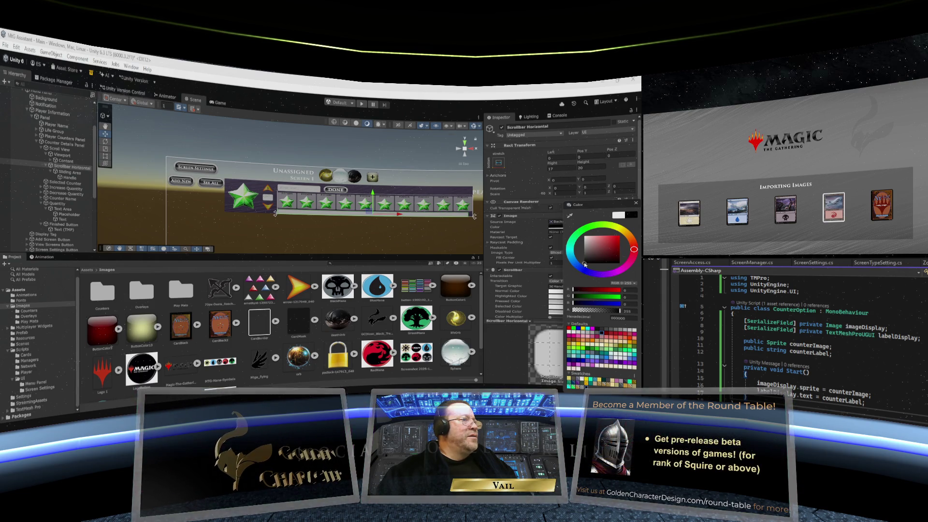
click(584, 260)
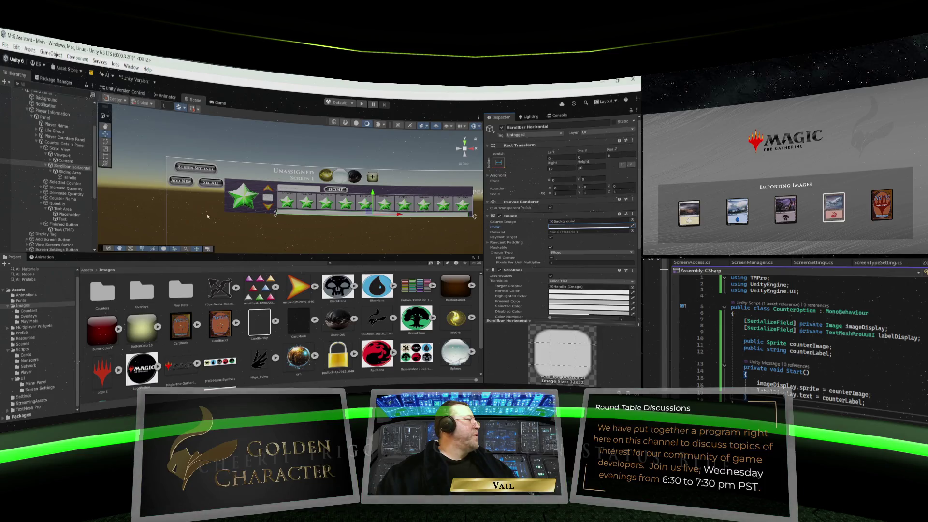
click(6, 45)
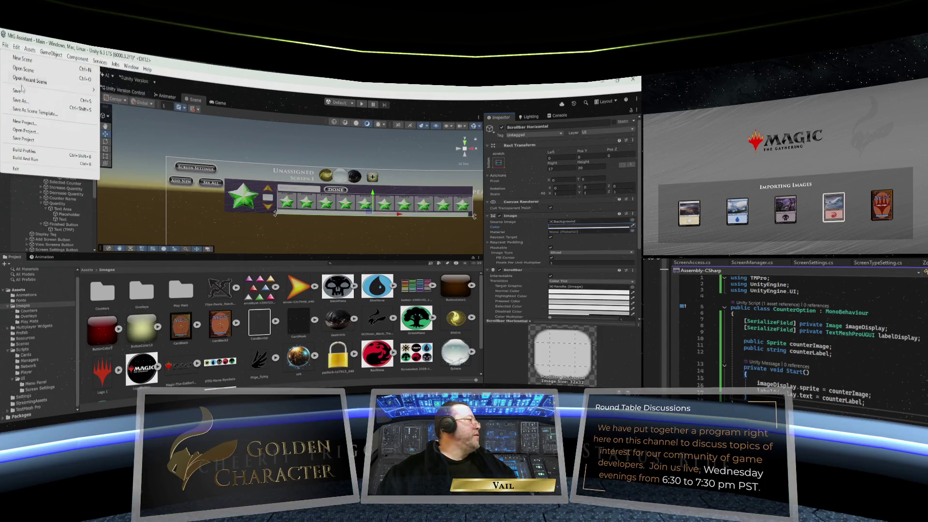
- Save the current scene through File > Save
click(21, 93)
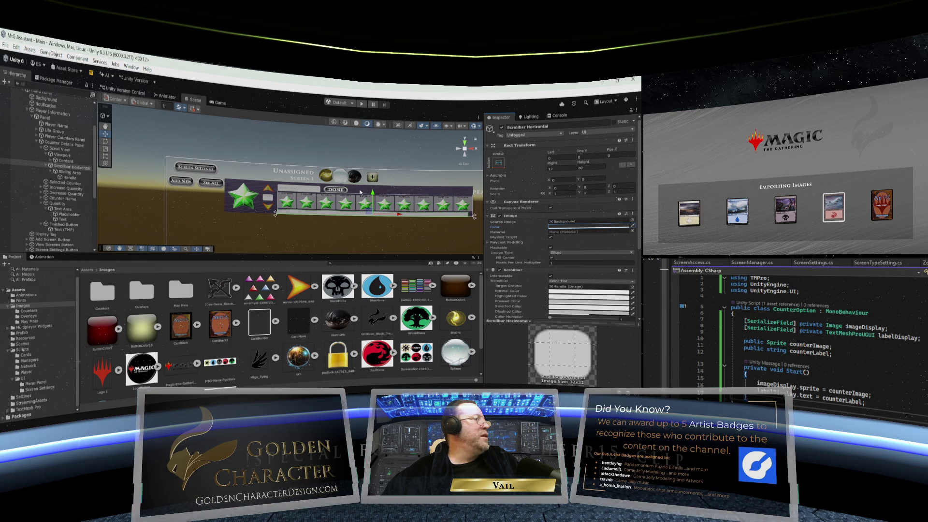
scroll(291, 245, down, 2)
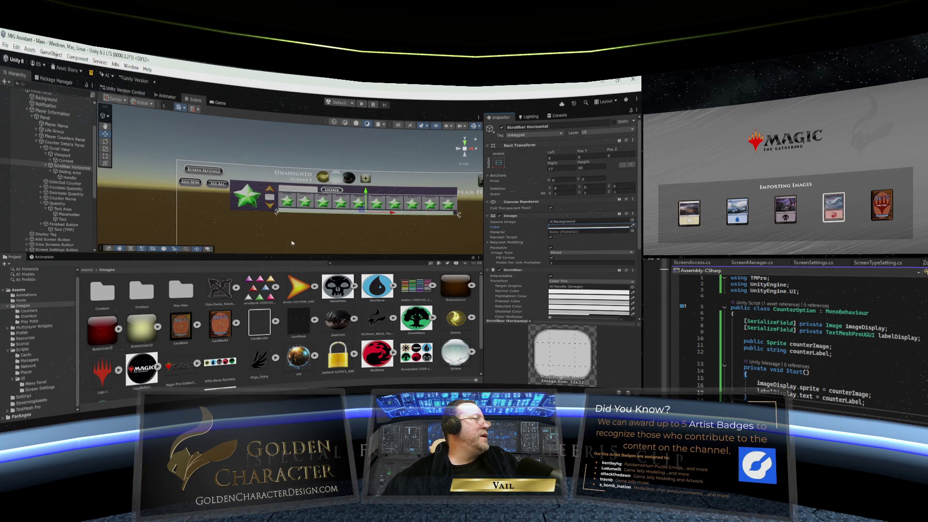
scroll(292, 243, up, 2)
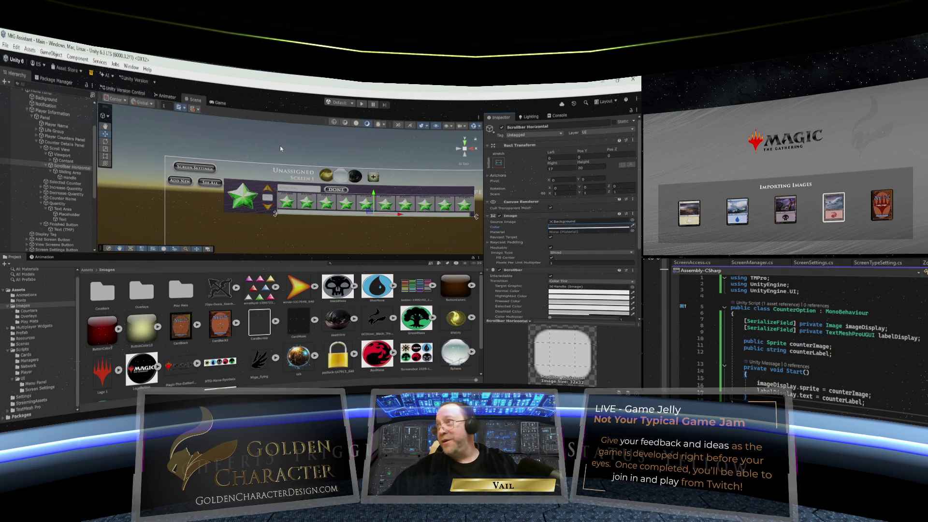
scroll(279, 147, up, 1)
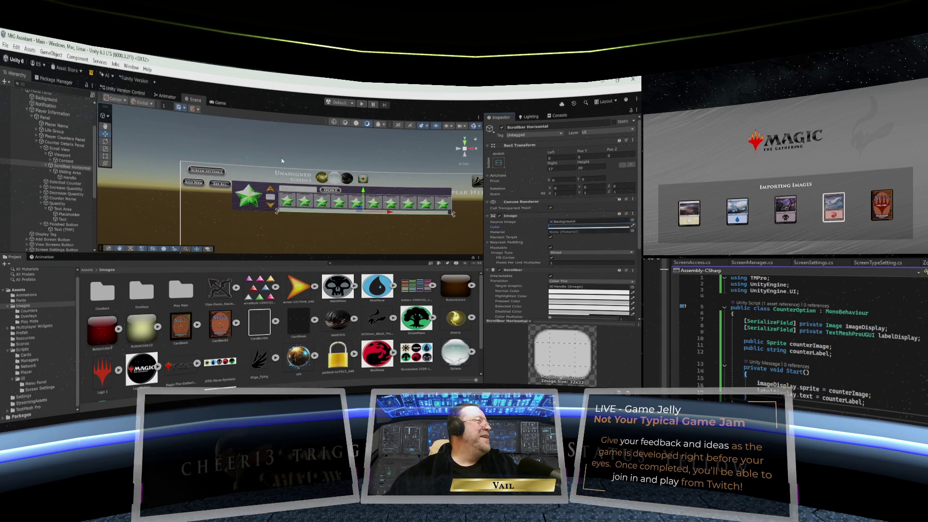
scroll(282, 161, up, 1)
scroll(282, 161, up, 3)
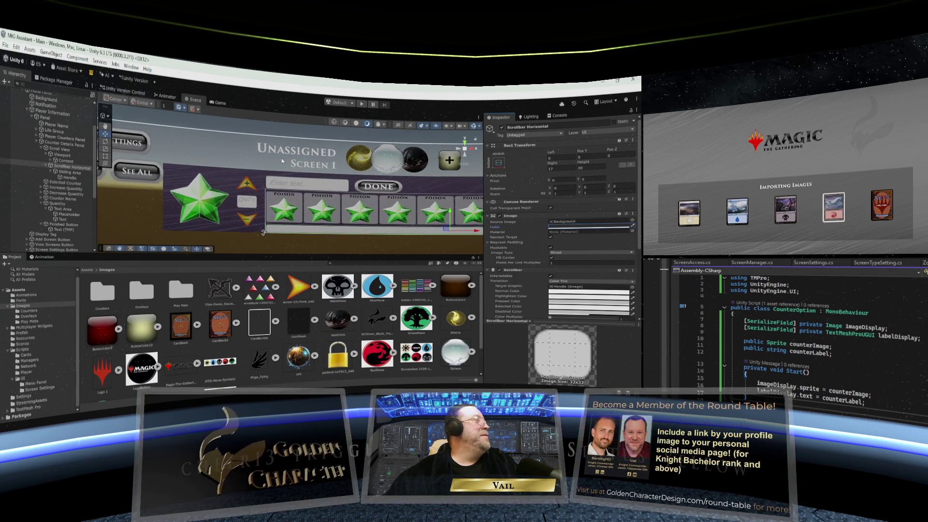
scroll(282, 161, down, 5)
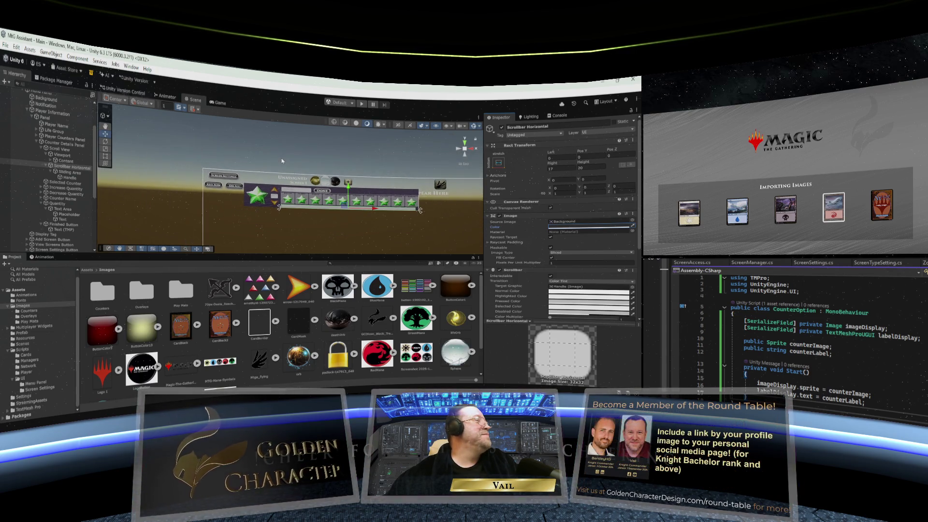
scroll(281, 160, up, 3)
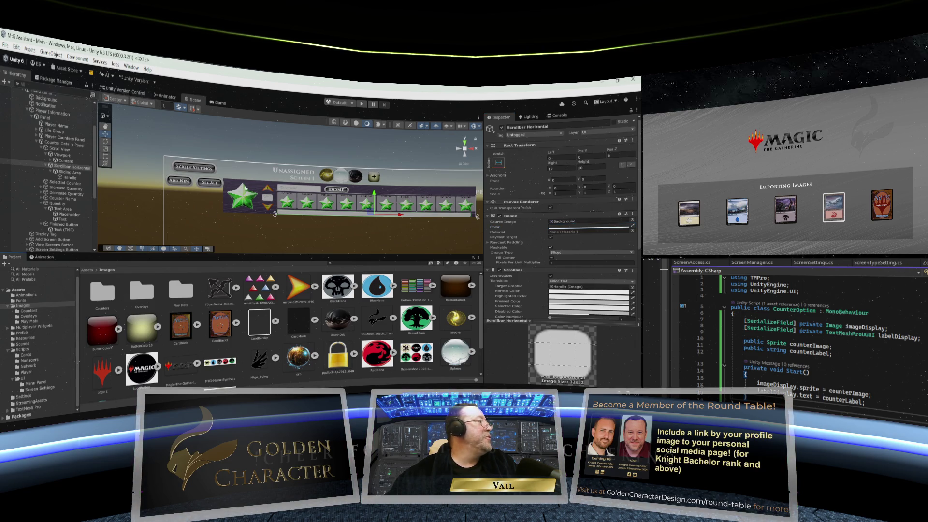
- Collapse and select Counter Details Panel, then browse the Project to Scripts > UI > Menu Panel
click(38, 142)
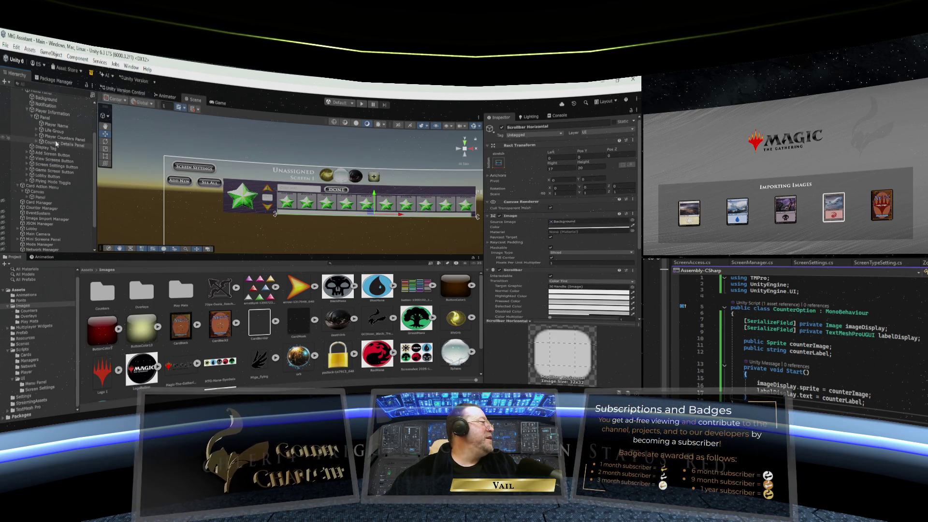
click(55, 141)
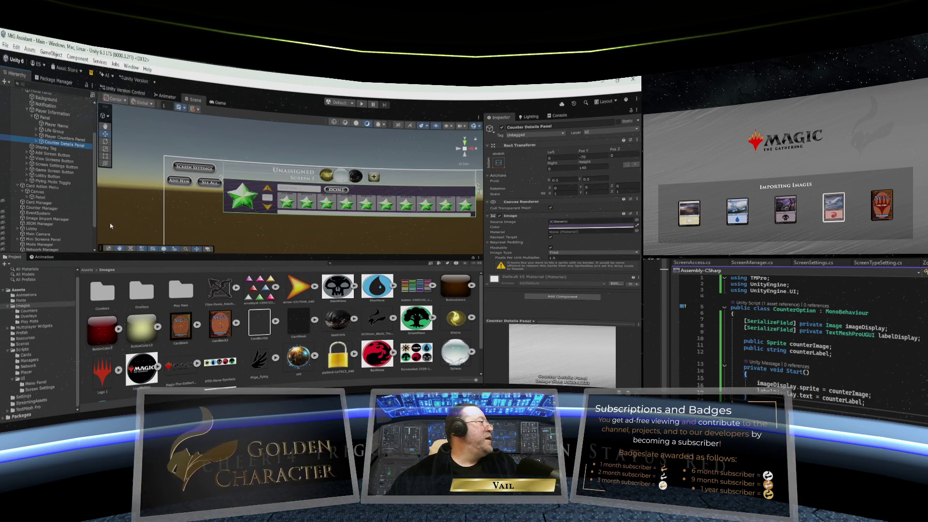
click(78, 313)
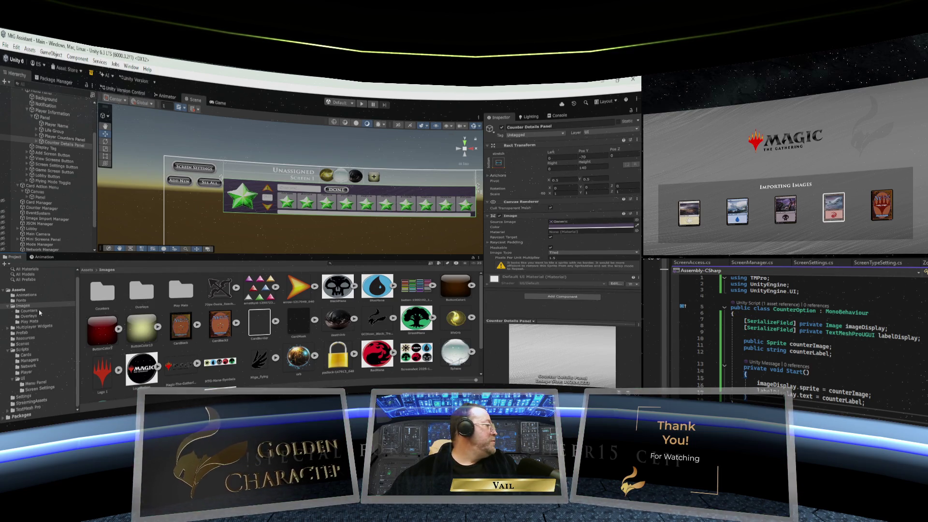
click(30, 349)
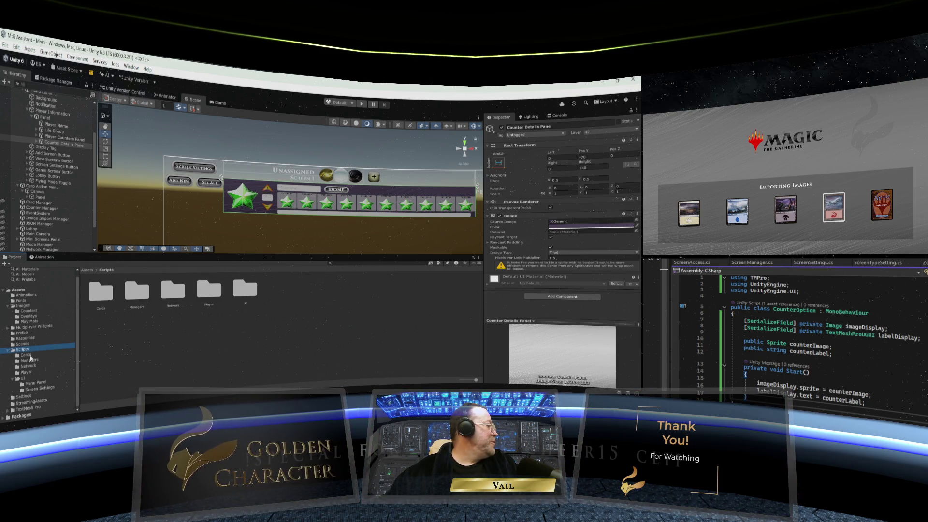
click(25, 380)
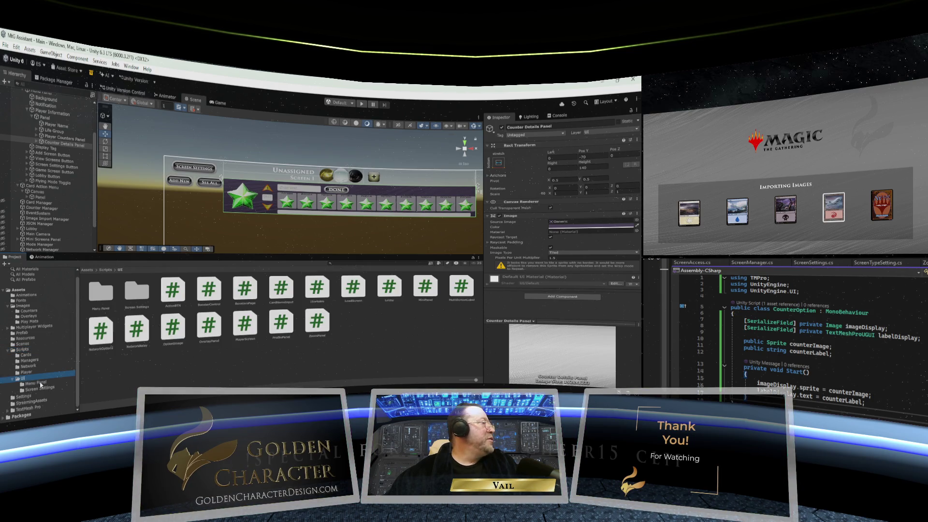
click(36, 383)
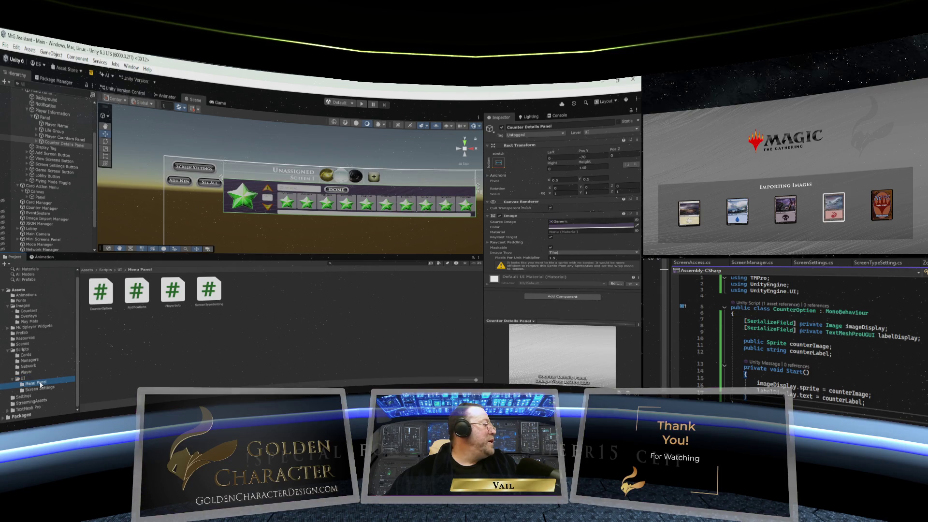
- Create a CounterPanel MonoBehaviour script in Menu Panel and attach it to Counter Details Panel
right_click(260, 299)
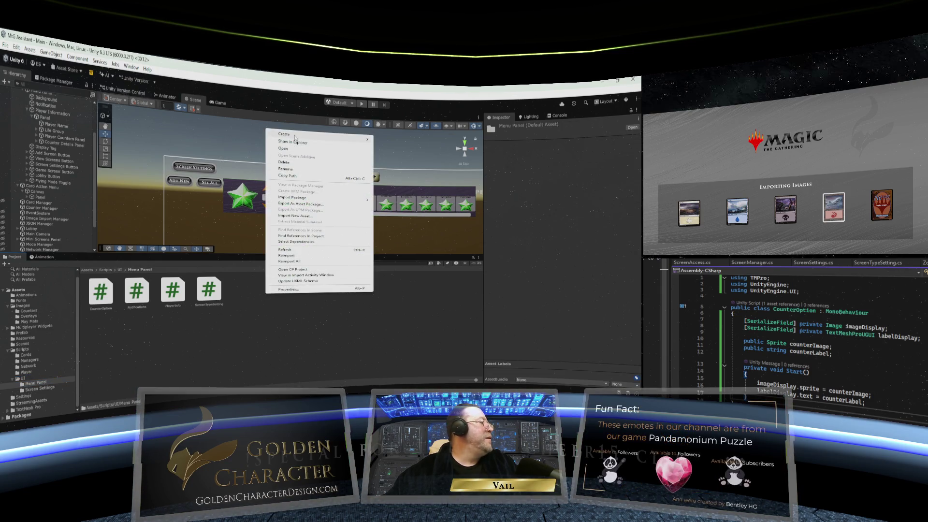
mouse_move(295, 136)
click(397, 154)
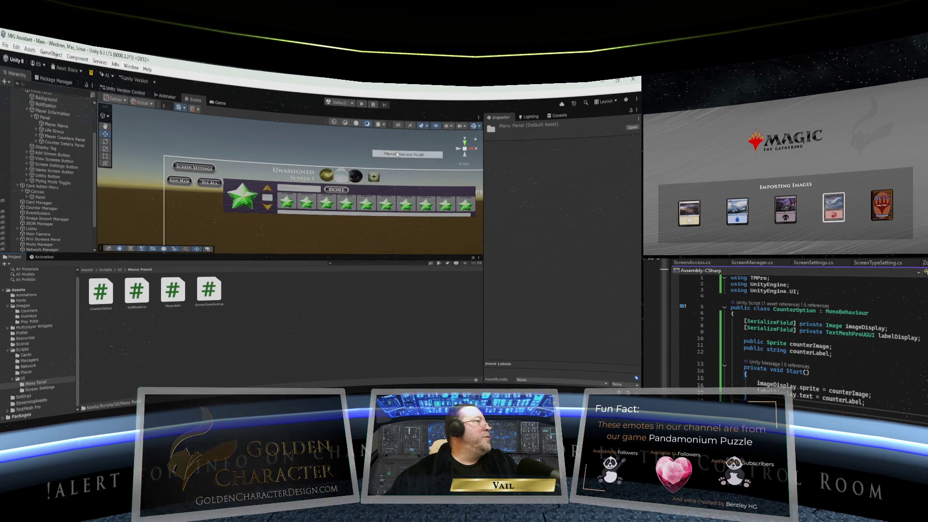
text(CounterPanel)
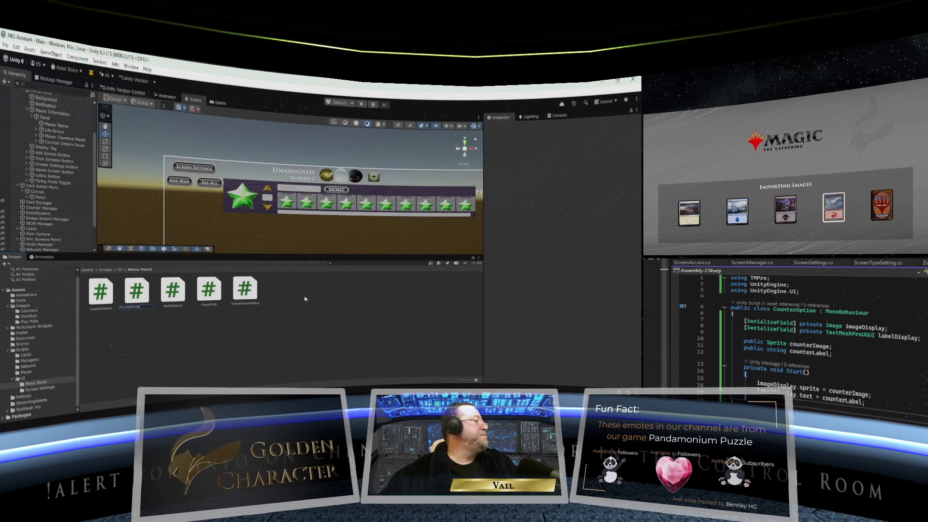
key(Return)
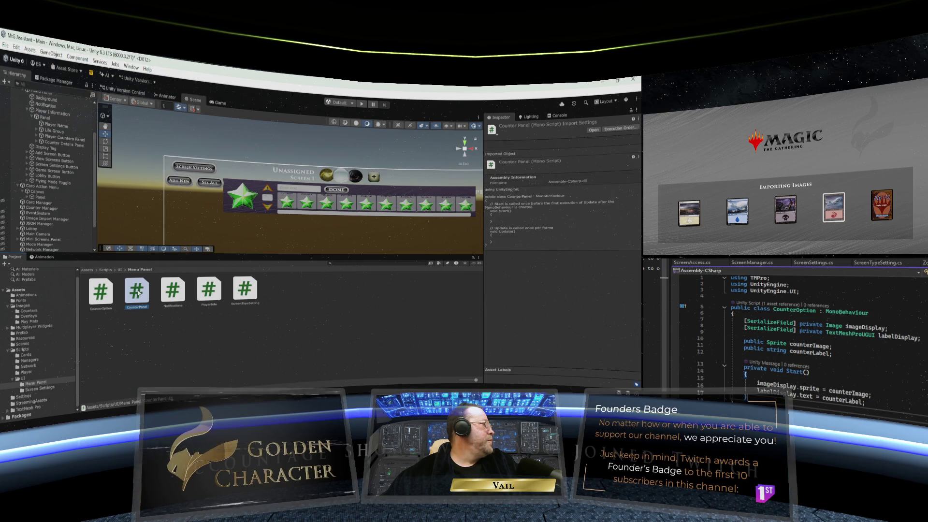
drag(139, 292, 66, 147)
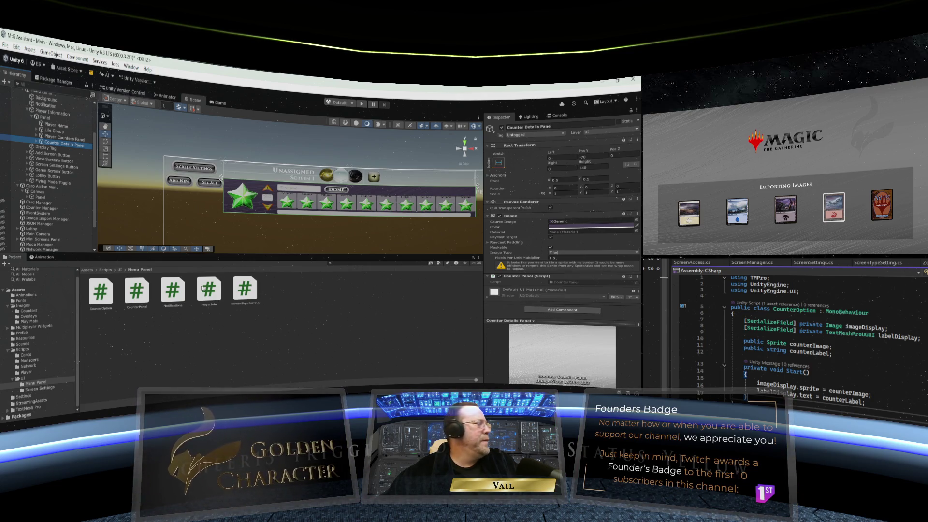
click(140, 292)
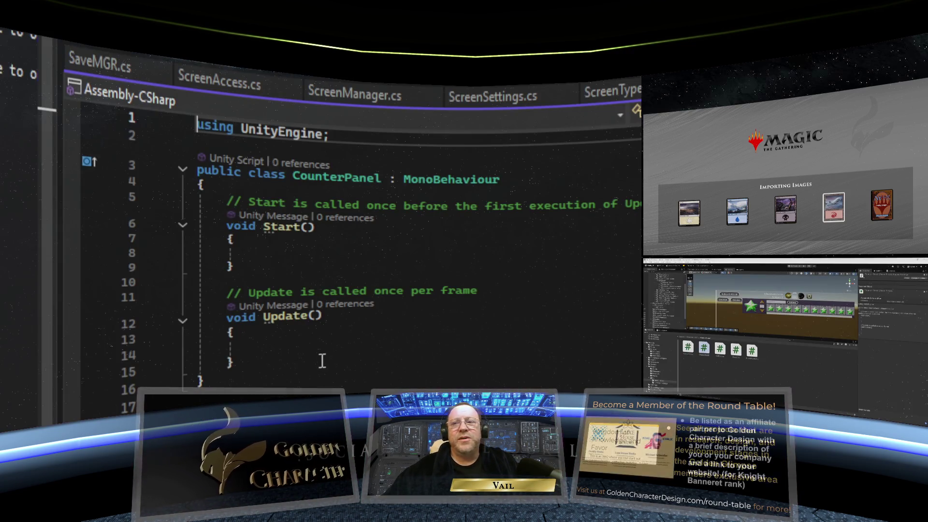
- Replace the template Start and Update methods with a public static CounterPanel instance field
click(221, 398)
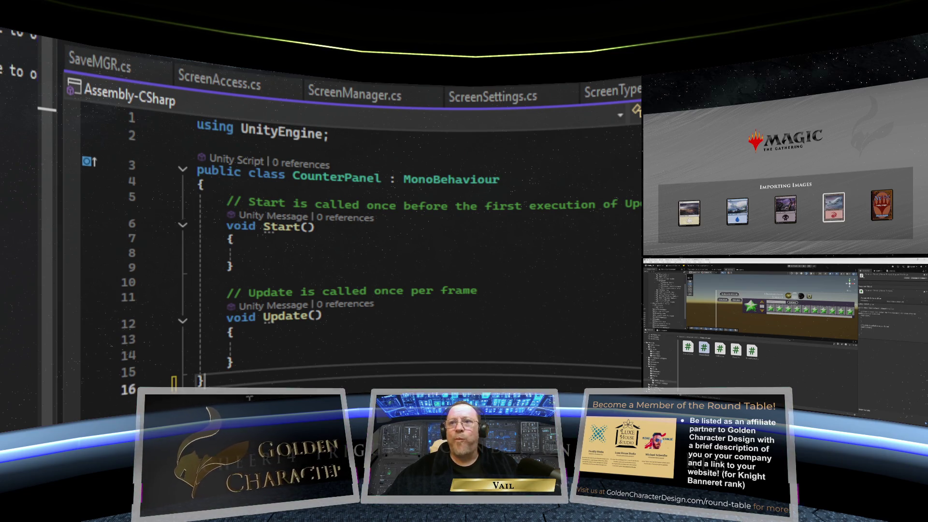
mouse_move(263, 360)
mouse_down()
mouse_move(201, 273)
mouse_move(185, 208)
mouse_up()
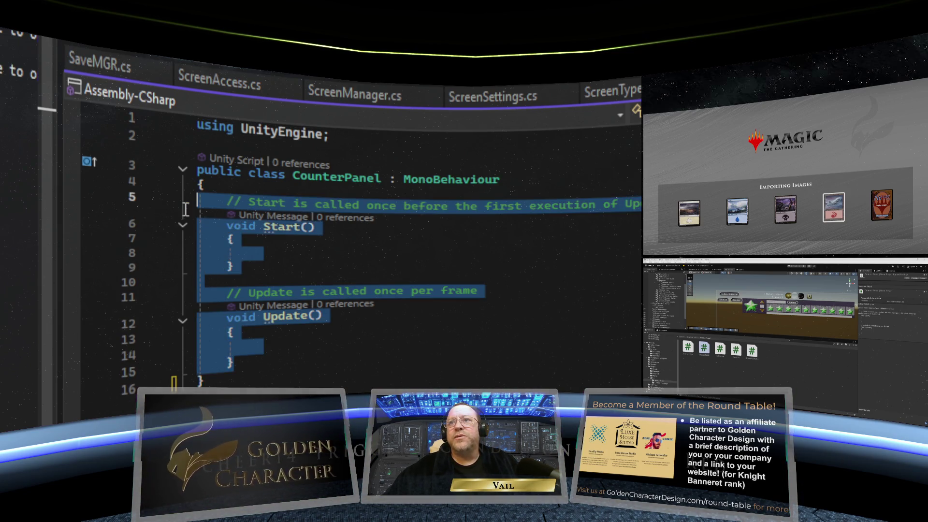
key(Delete)
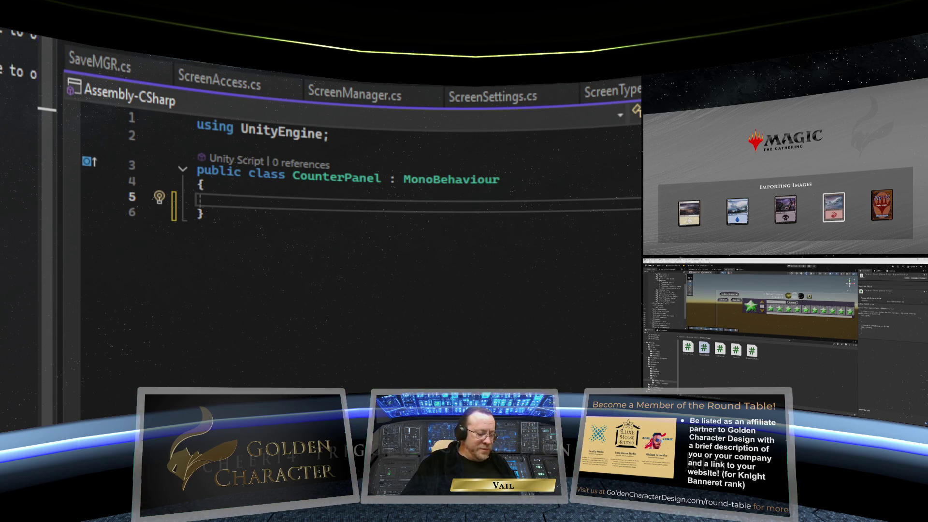
text(p)
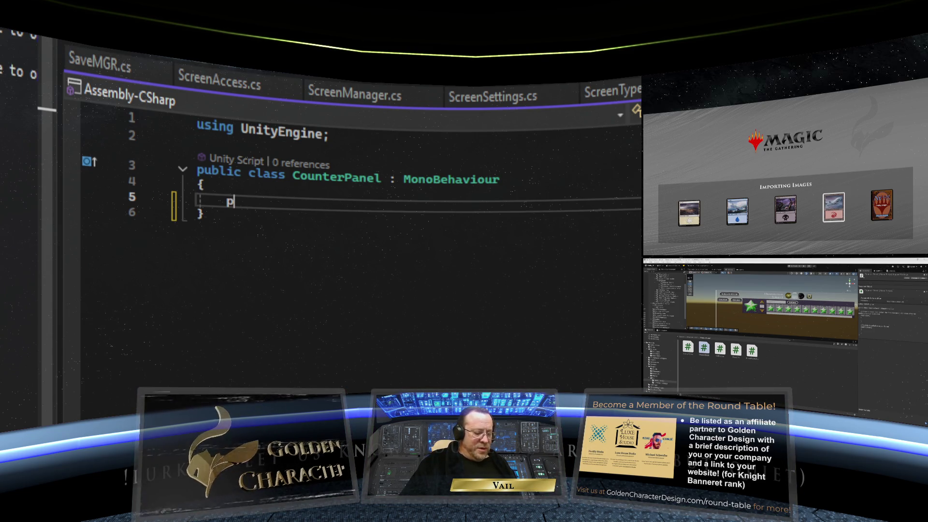
text(ublic)
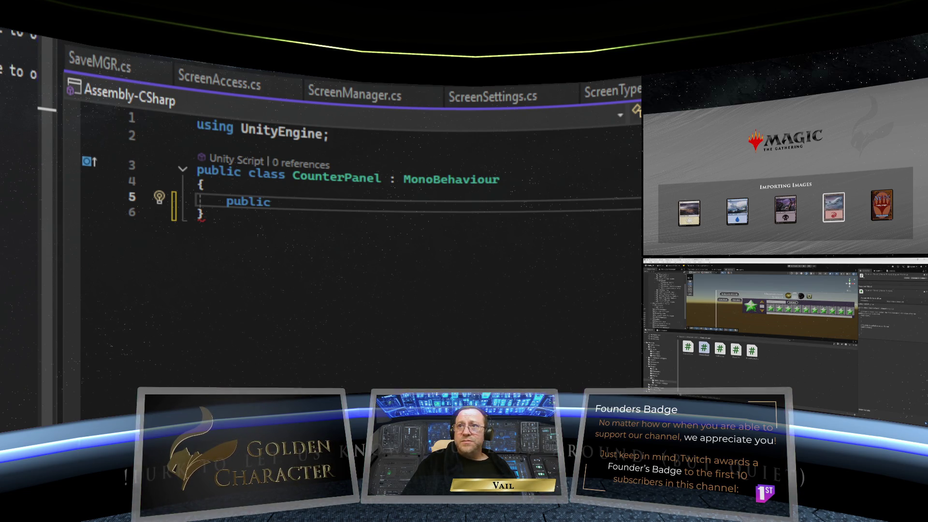
text(Co)
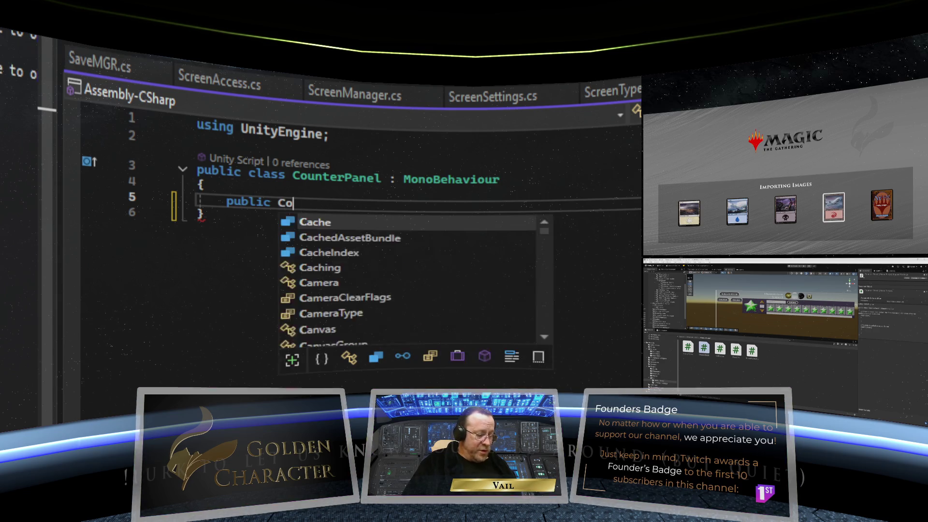
text(unt)
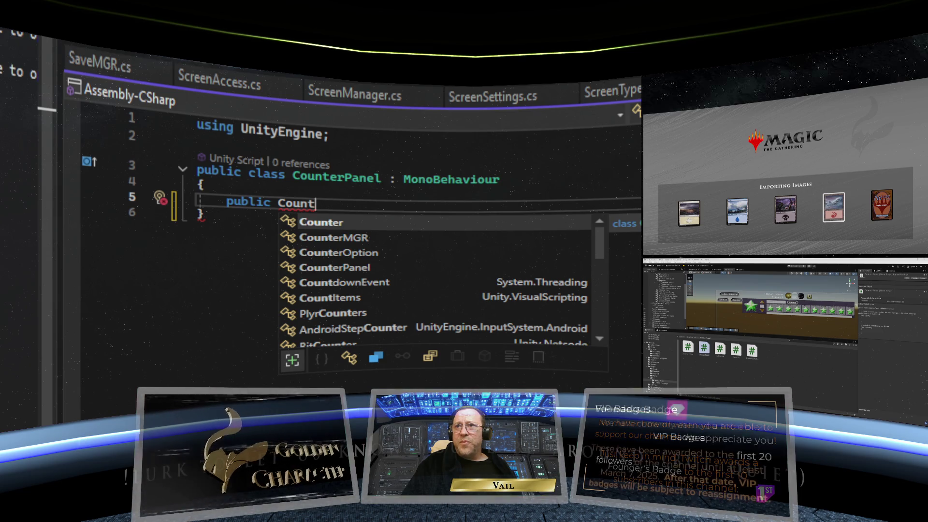
key(BackSpace)
key(BackSpace)
key(BackSpace)
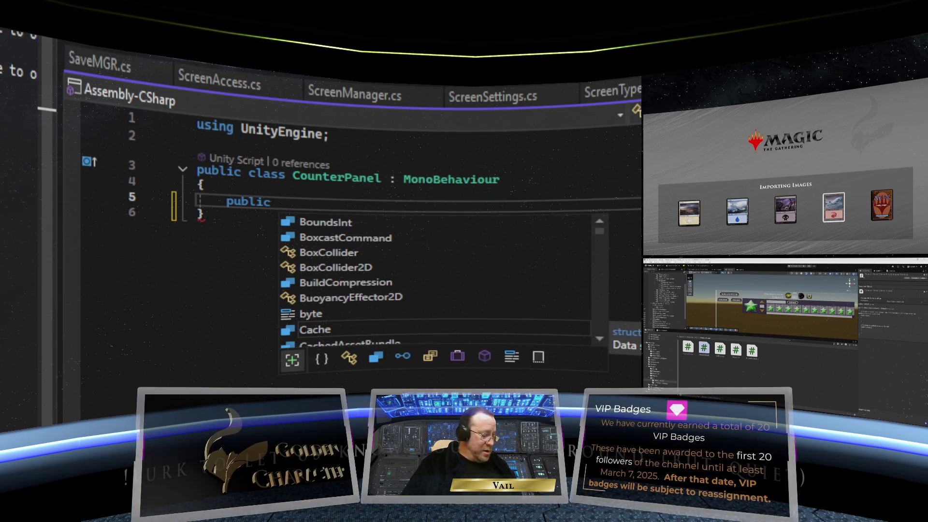
text(static CounterPanel instance;)
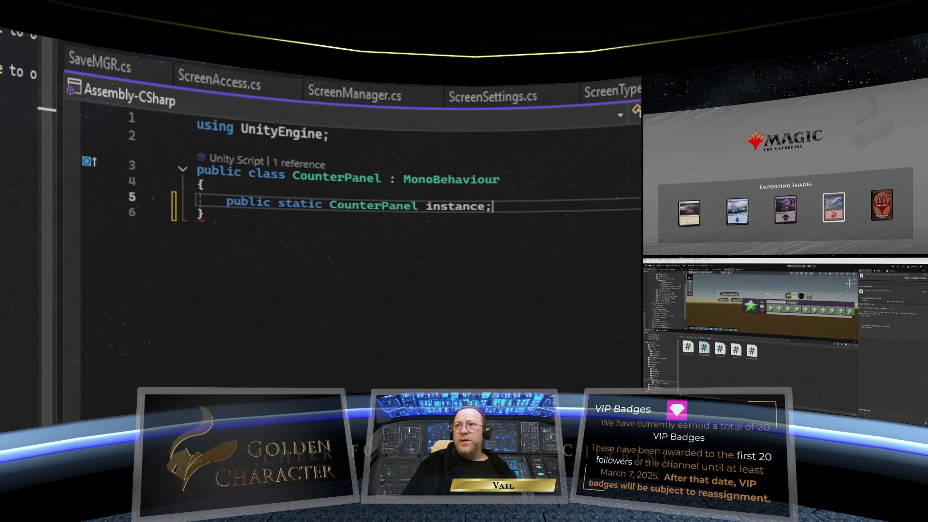
key(Return)
key(Return)
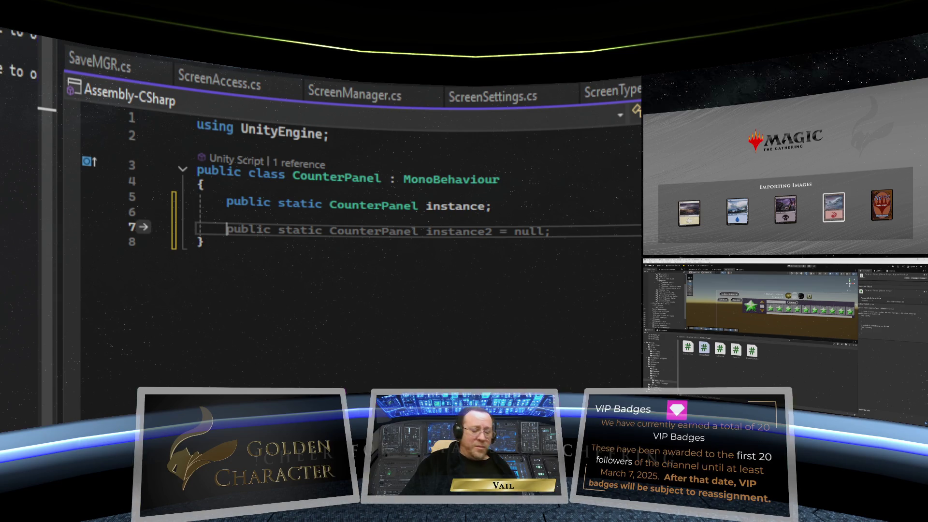
- Add a private Awake method that assigns instance = this
text(private )
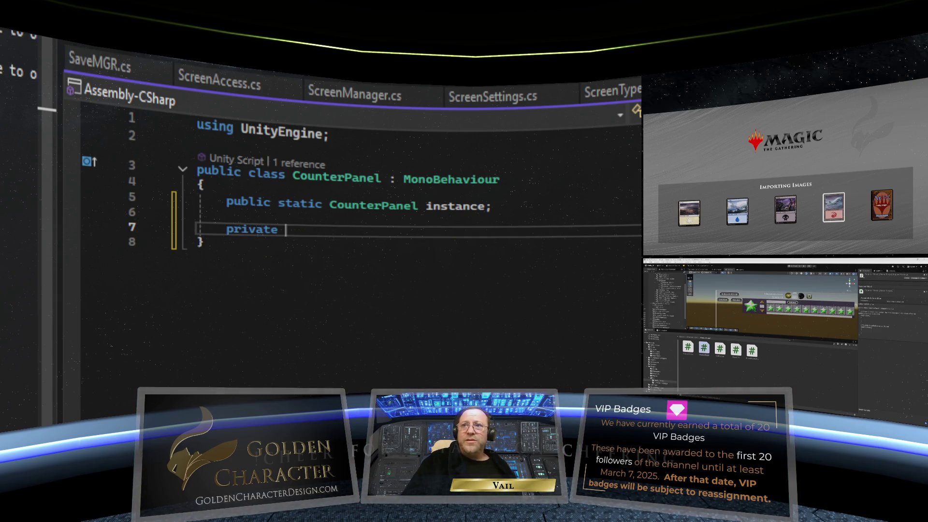
text(void Awake)
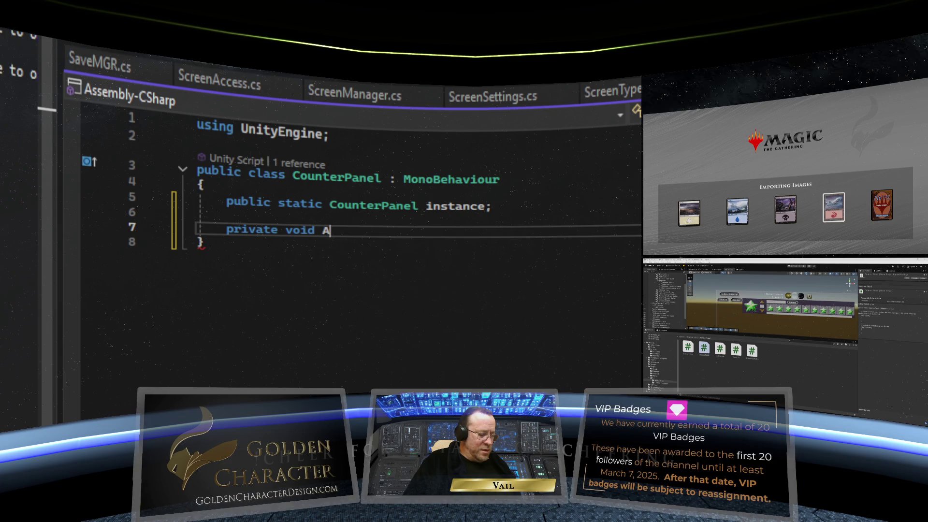
key(Return)
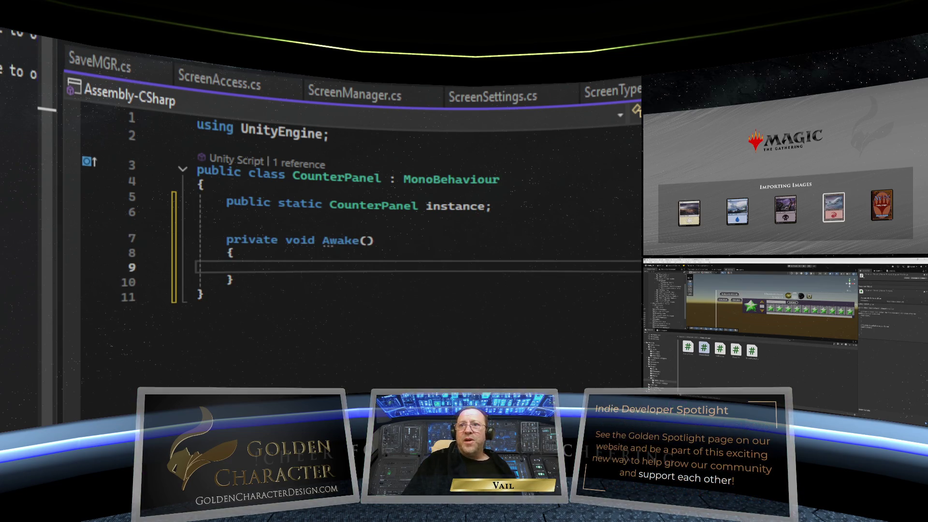
text(insta)
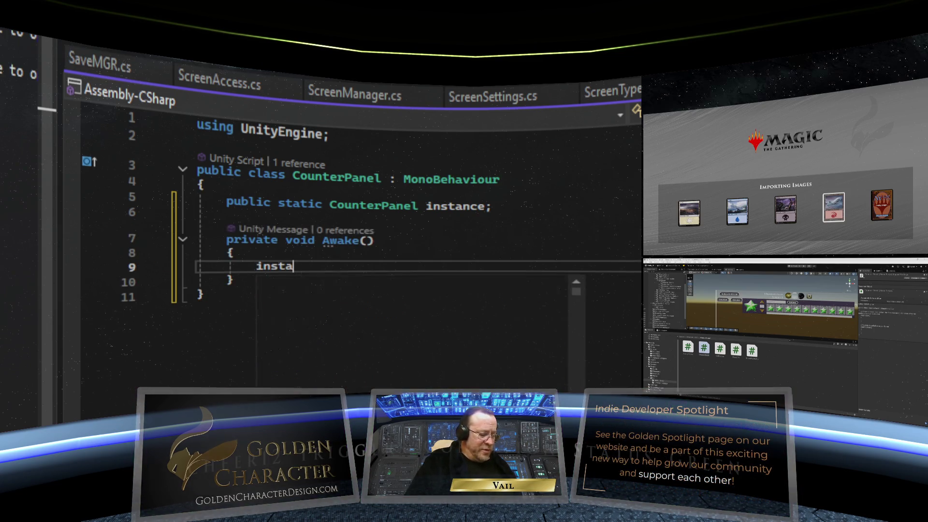
text(nce = this;)
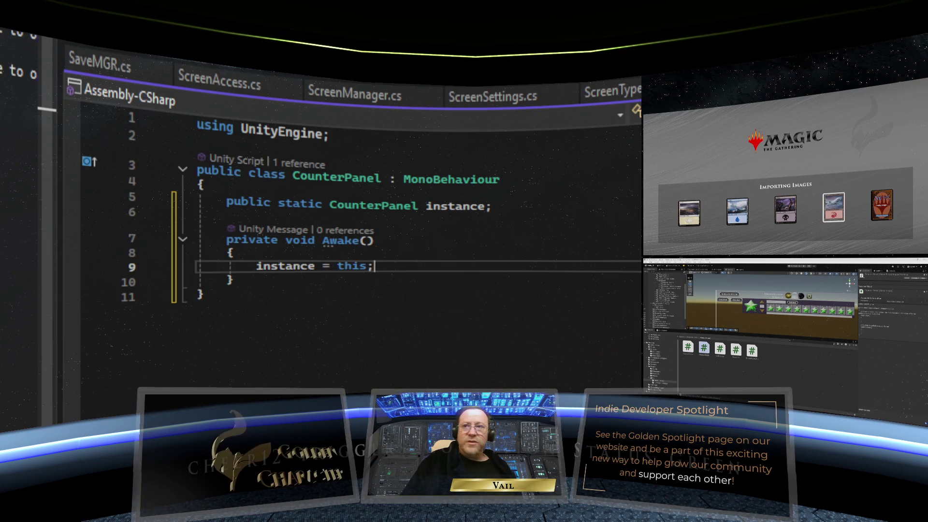
click(498, 206)
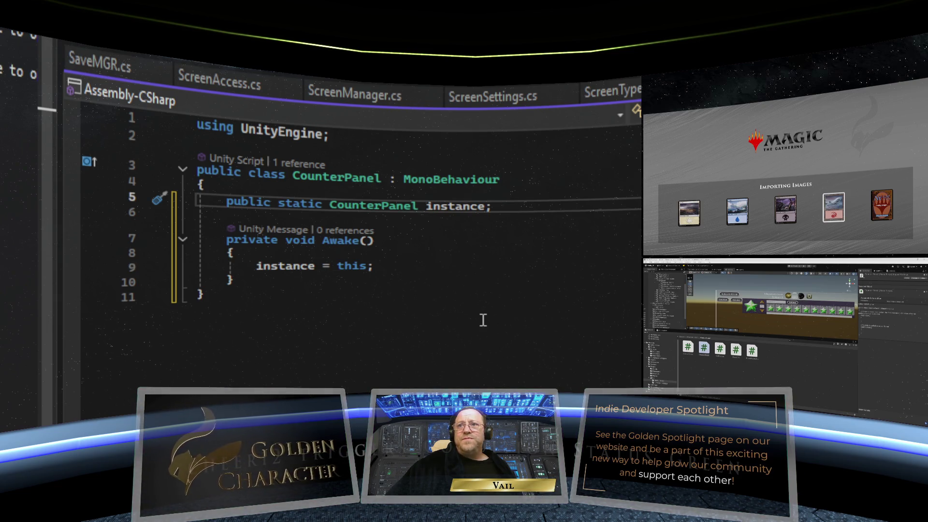
click(328, 282)
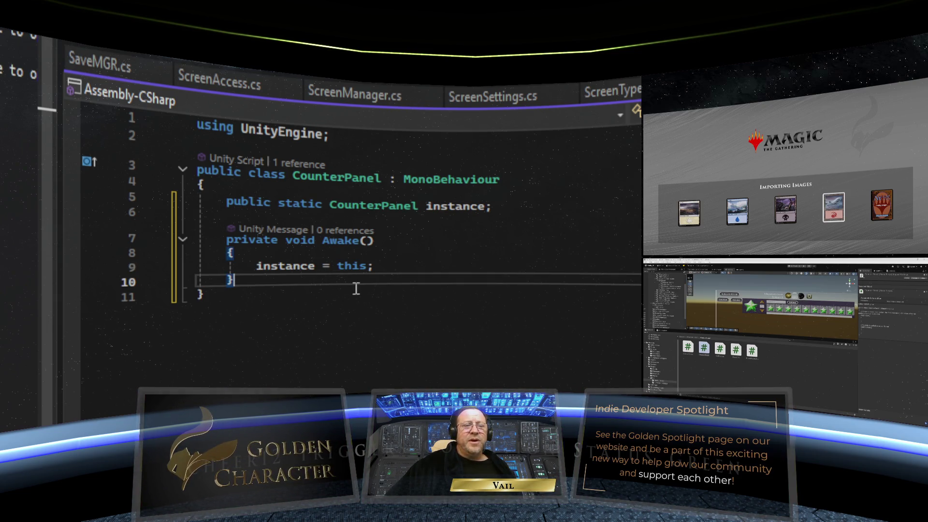
key(Return)
key(Return)
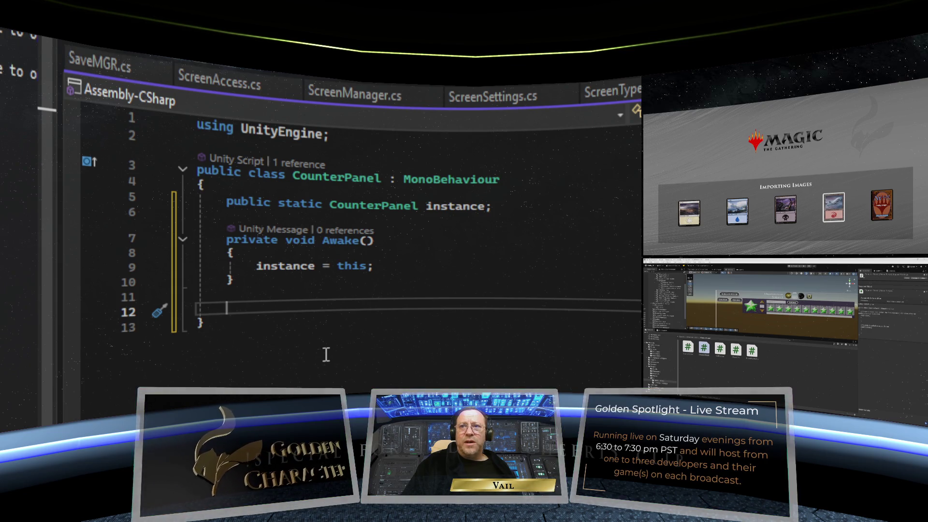
- Write a public void ClosePanel() method containing gameObject.SetActive(false);
text(private )
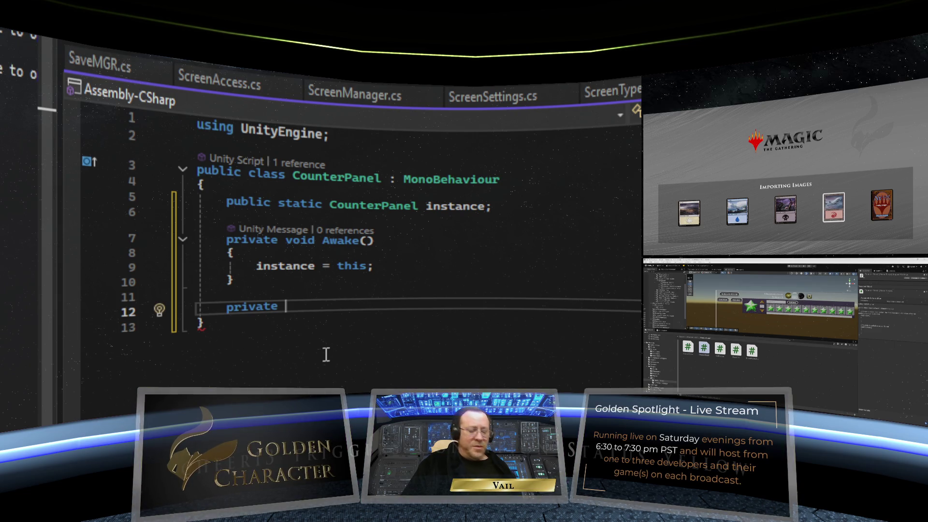
text(void )
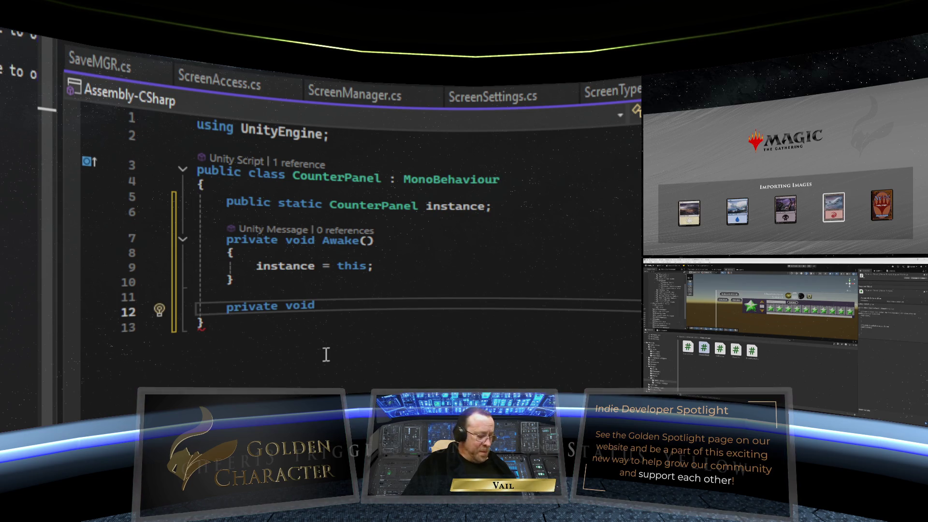
text(Close)
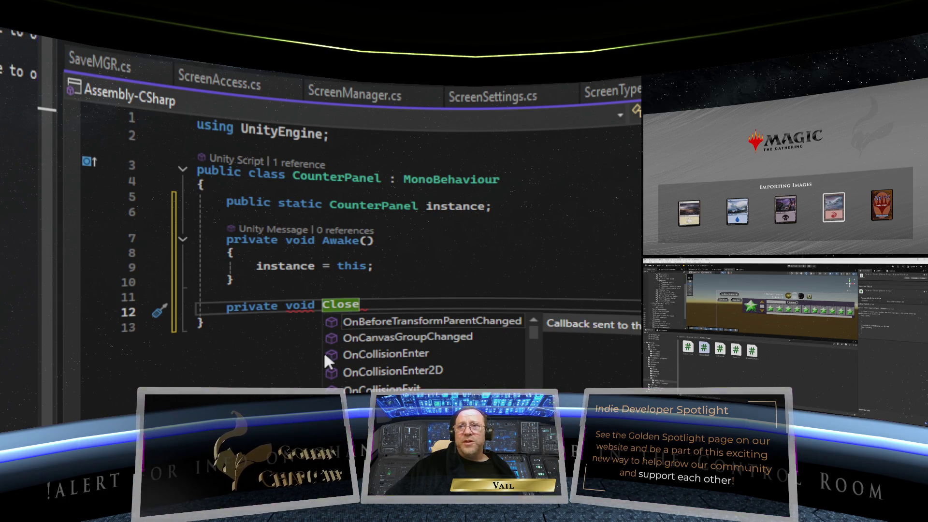
drag(276, 308, 232, 309)
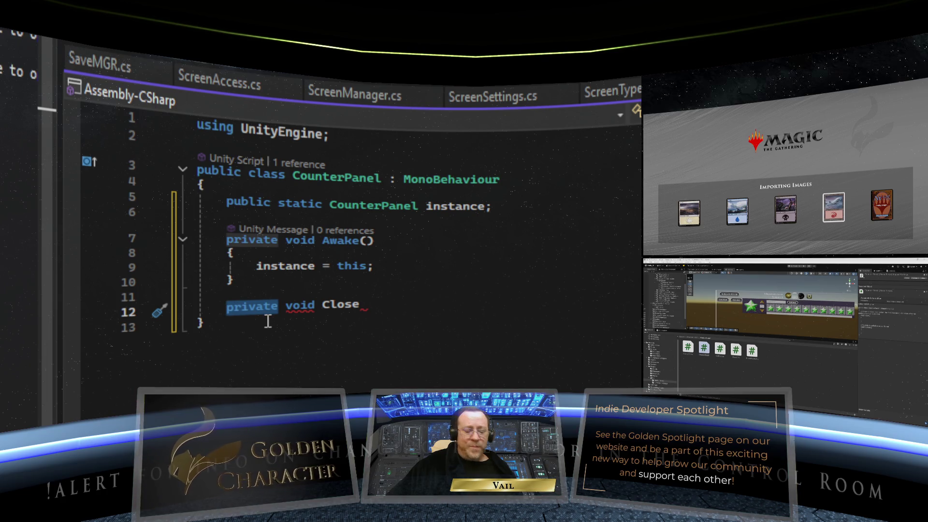
text(public)
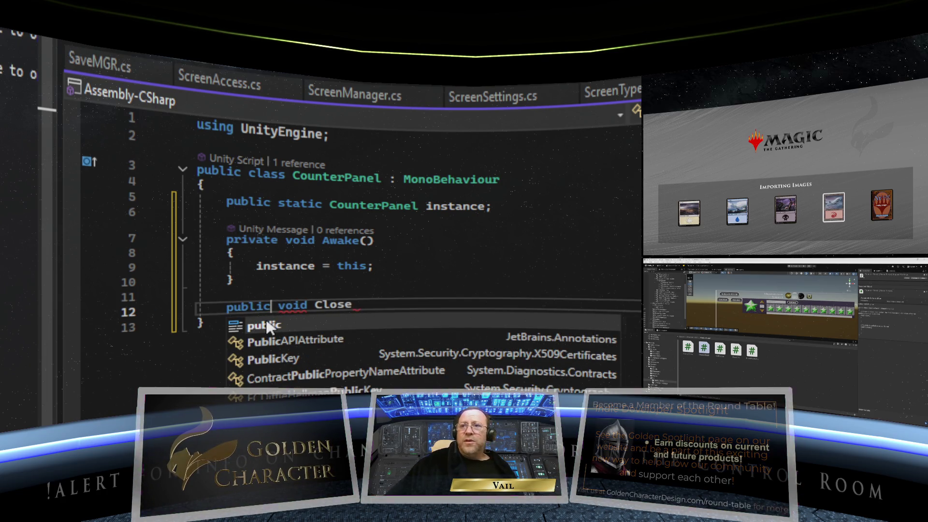
click(386, 311)
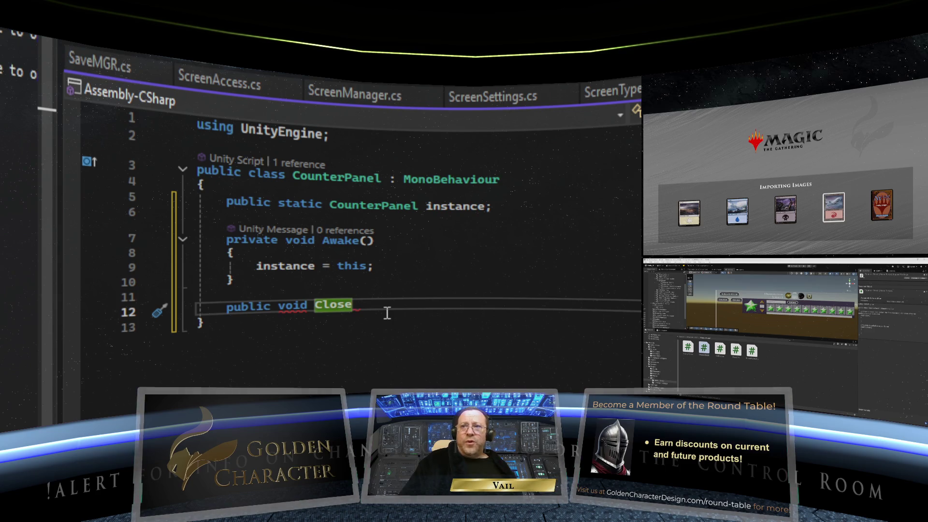
text(Panel)
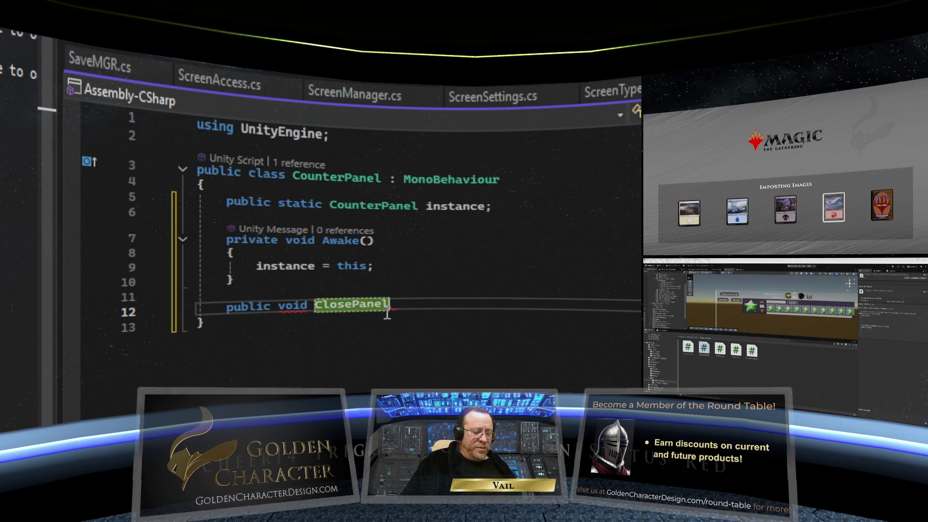
text(() {)
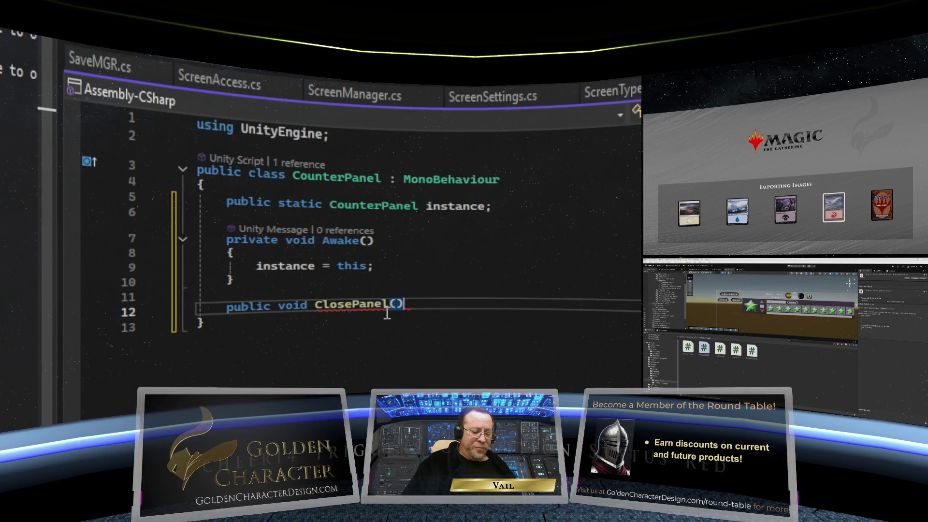
key(Return)
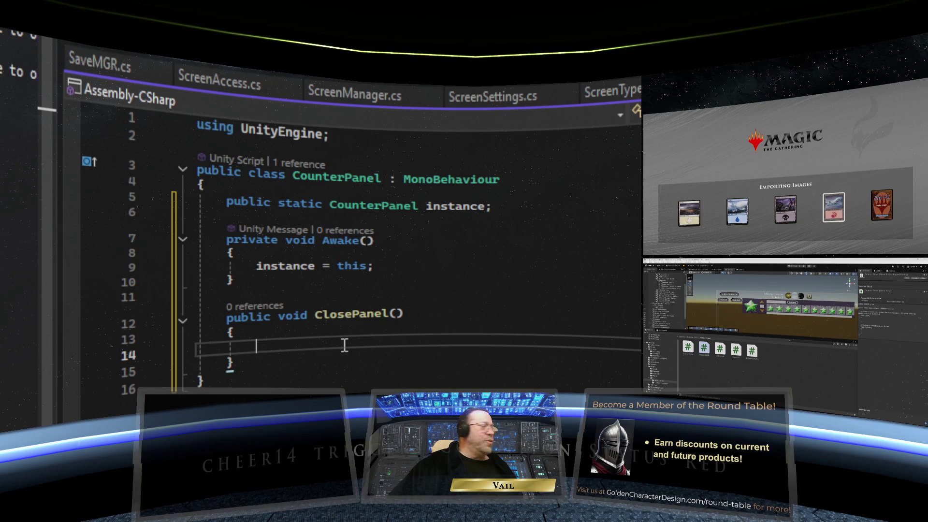
scroll(344, 345, down, 1)
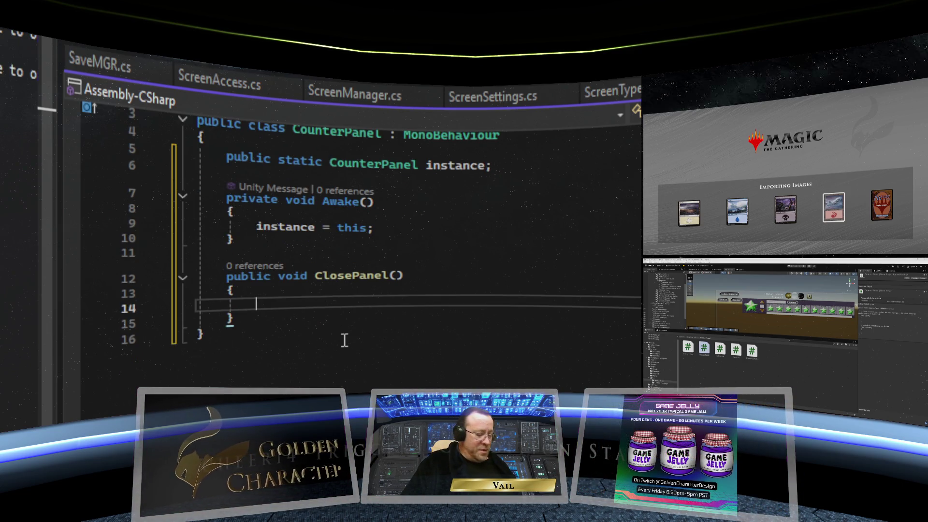
text(gameObject.)
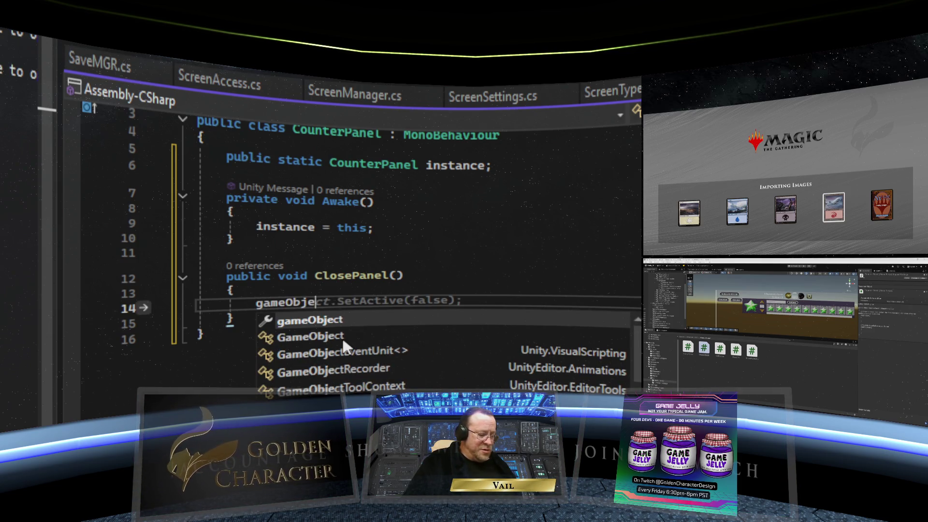
text(SetActiv)
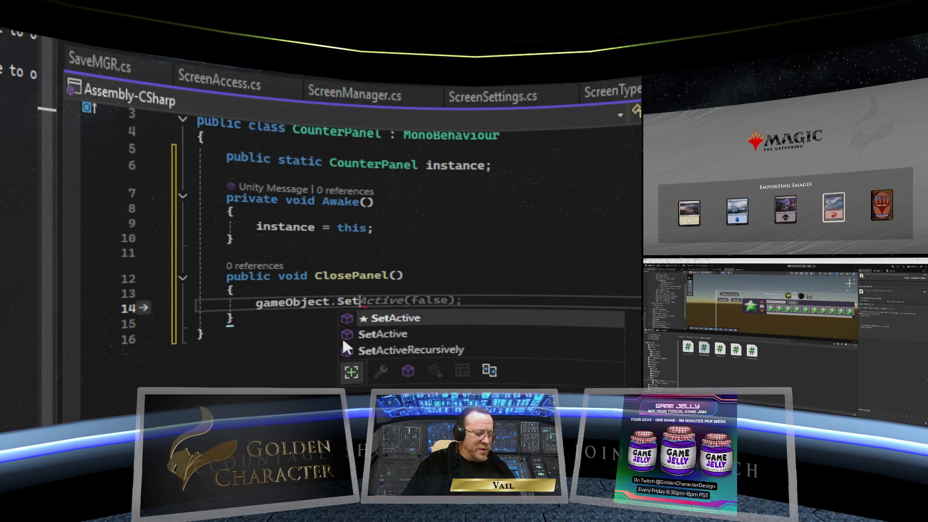
key(Tab)
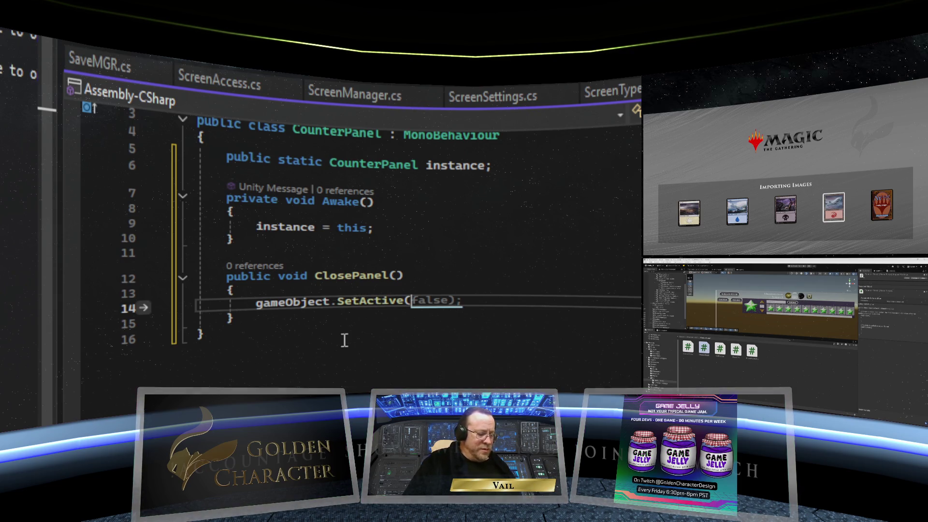
key(Escape)
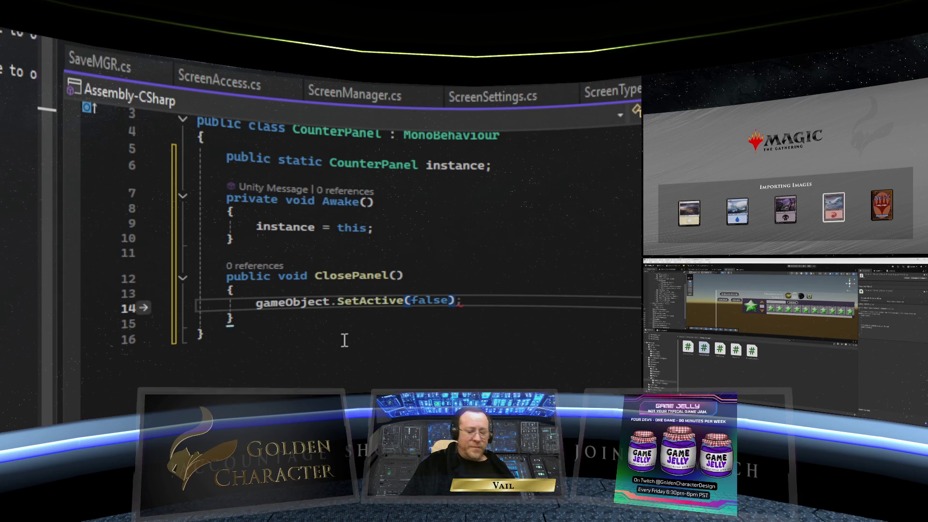
click(276, 321)
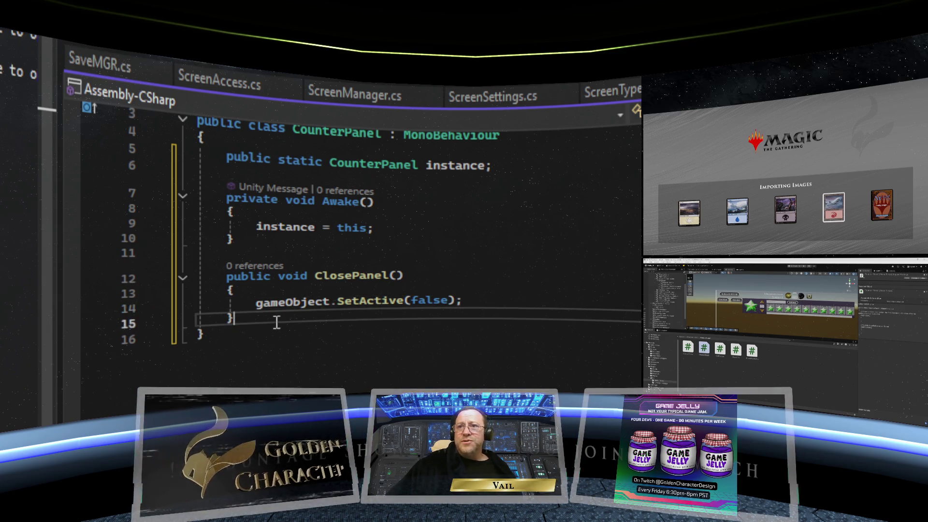
- Write public void OpenPanel() below ClosePanel with gameObject.SetActive(true); in its body
key(Return)
key(Return)
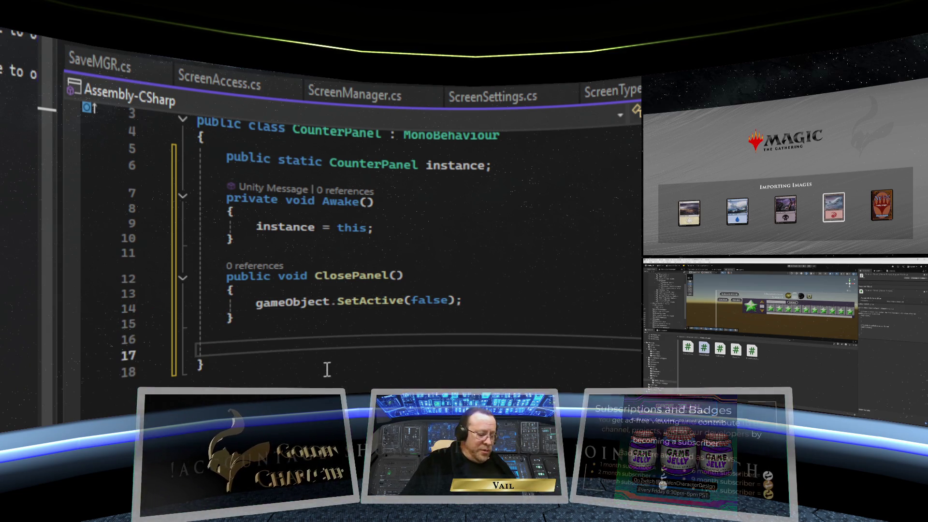
text(public )
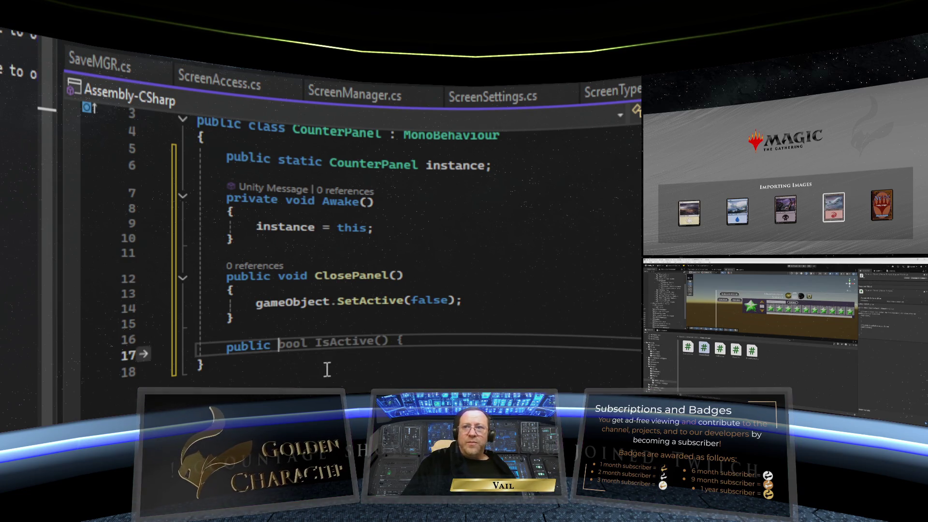
text(void )
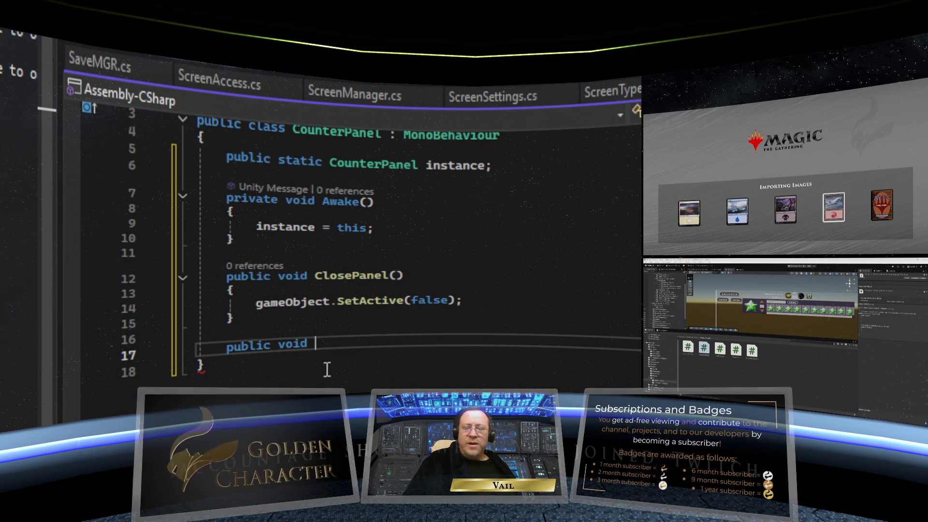
text(OpenPan)
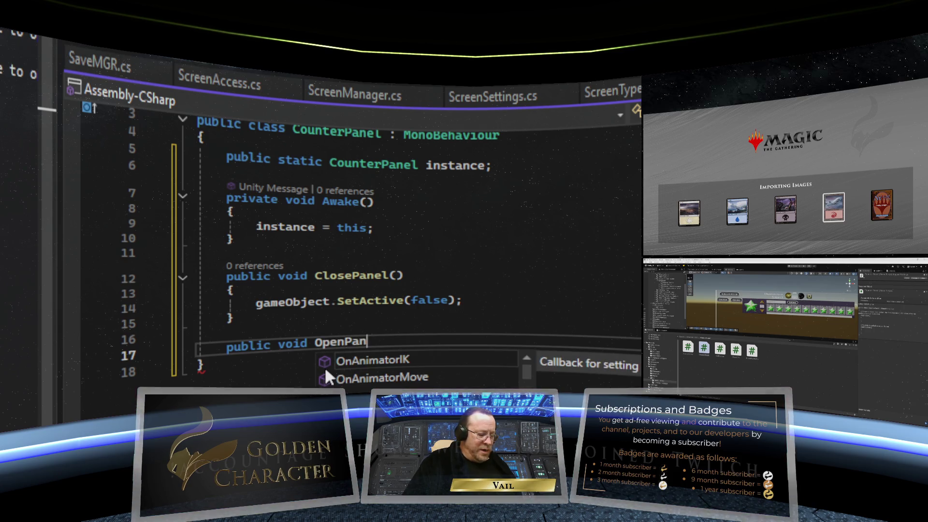
text(el())
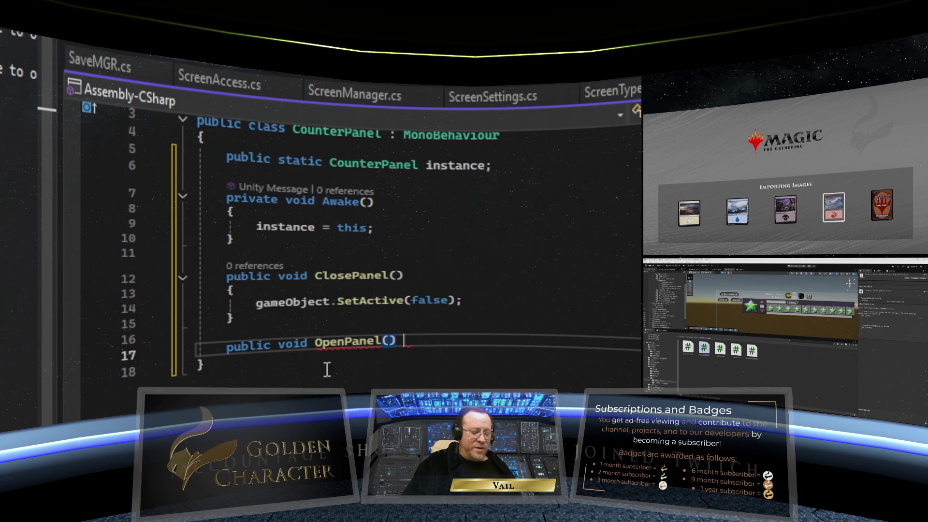
key(Return)
text({)
key(Return)
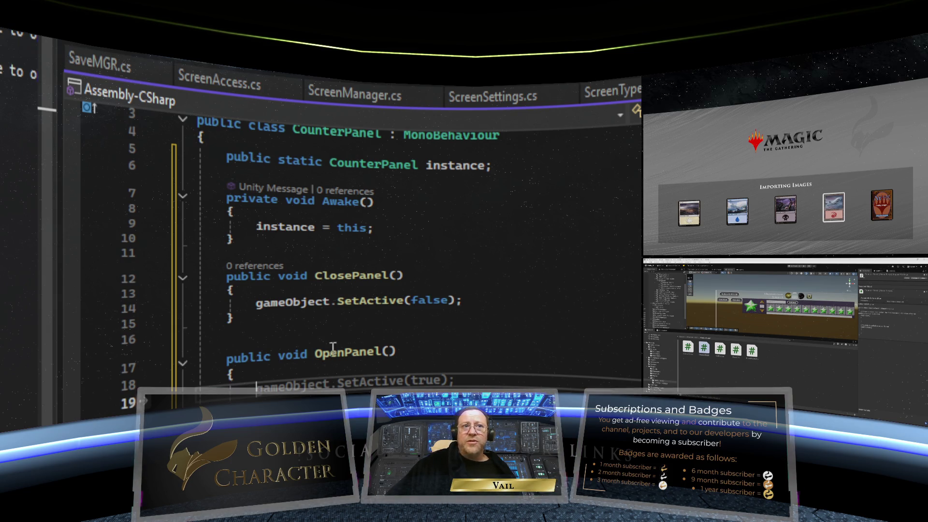
scroll(333, 309, down, 4)
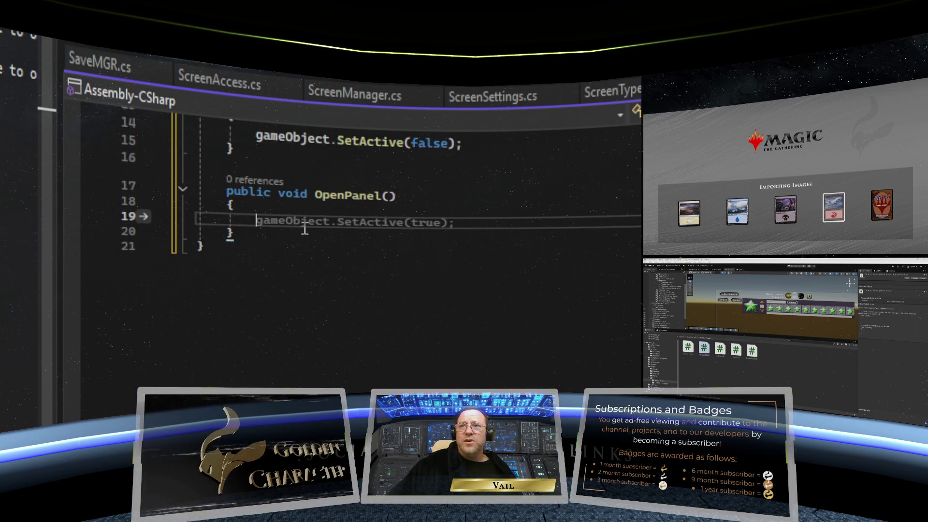
key(Tab)
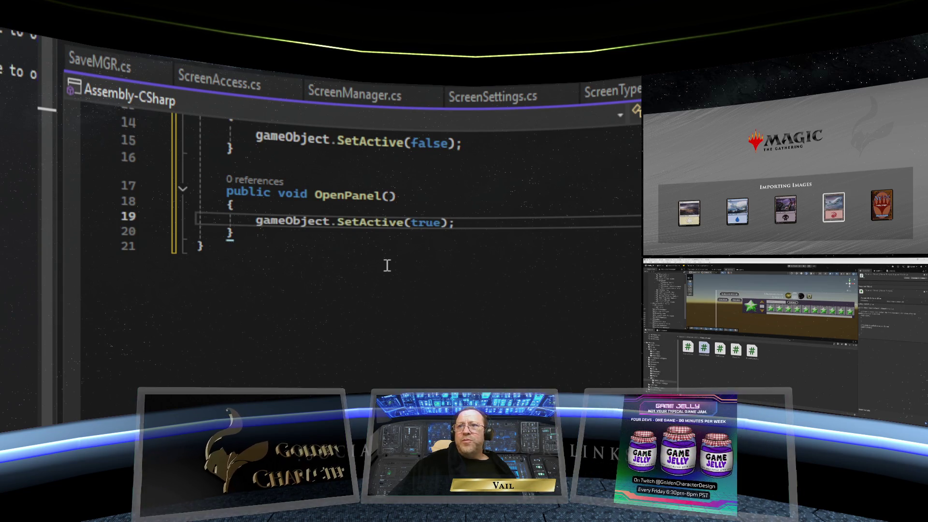
click(366, 254)
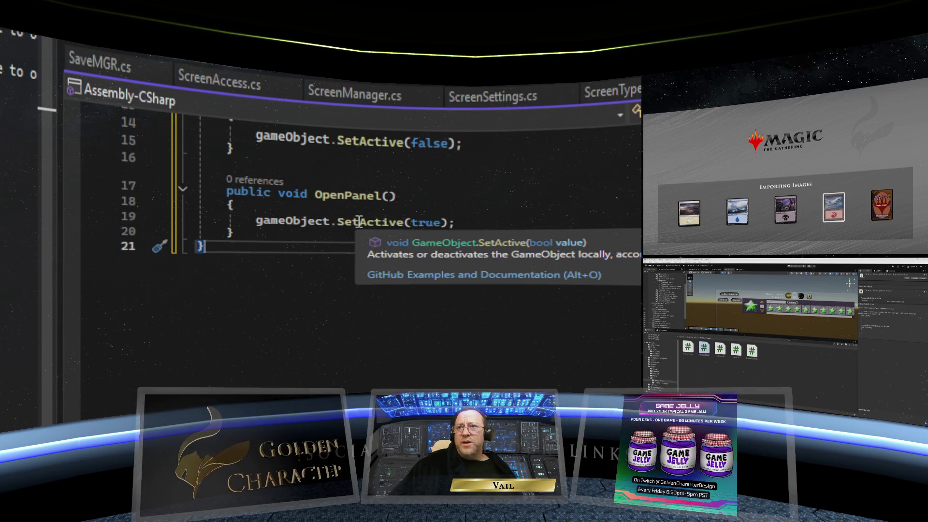
scroll(328, 258, up, 4)
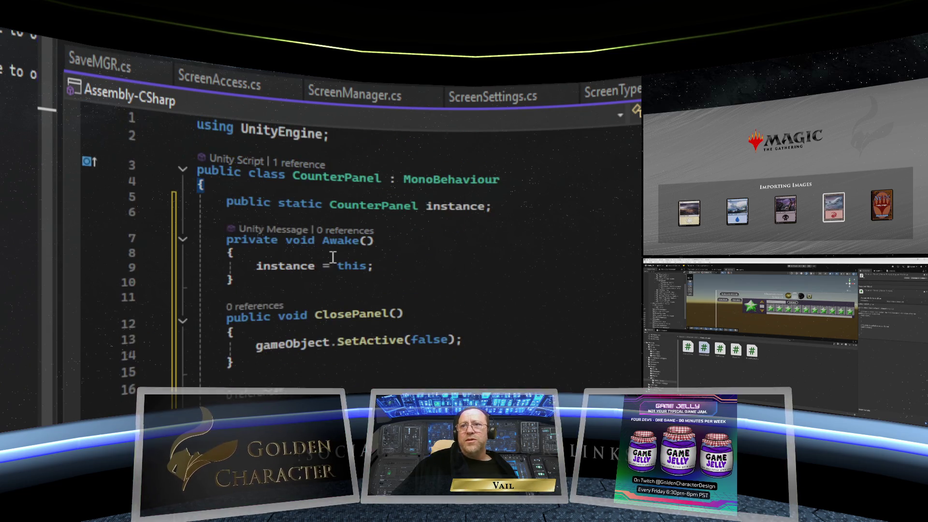
- Insert a private void Start() after Awake that calls ClosePanel();
scroll(333, 257, down, 1)
click(300, 239)
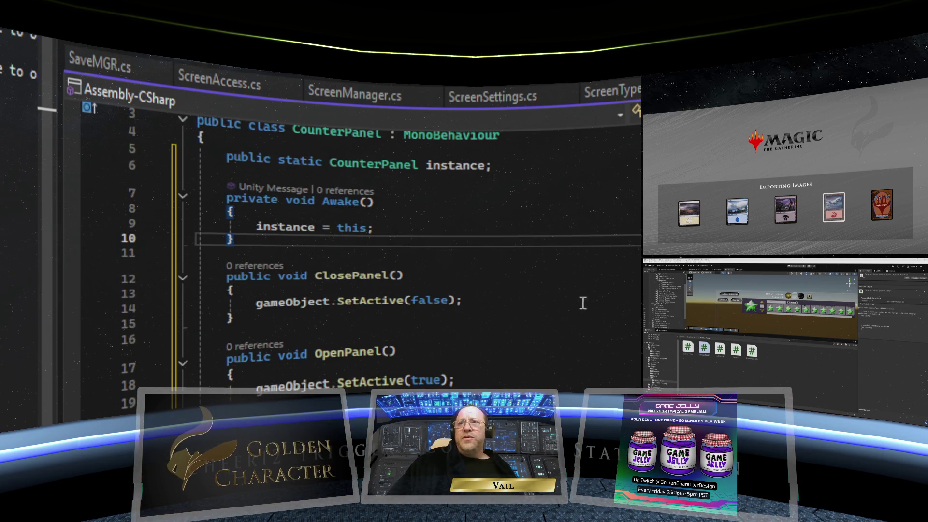
key(Return)
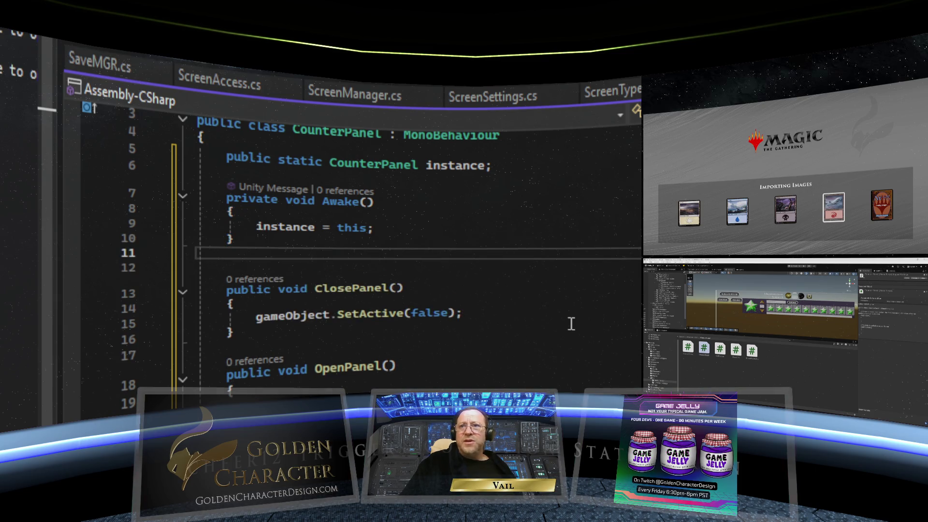
key(Return)
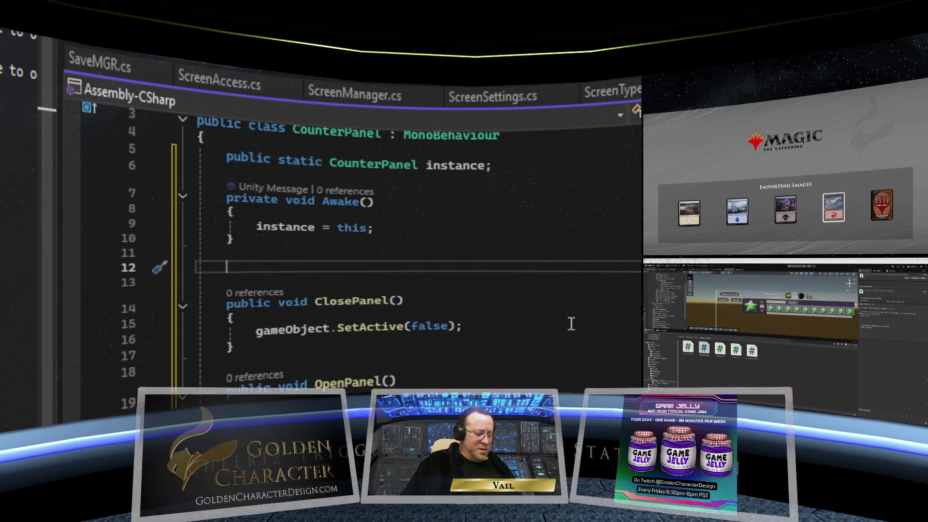
text(private )
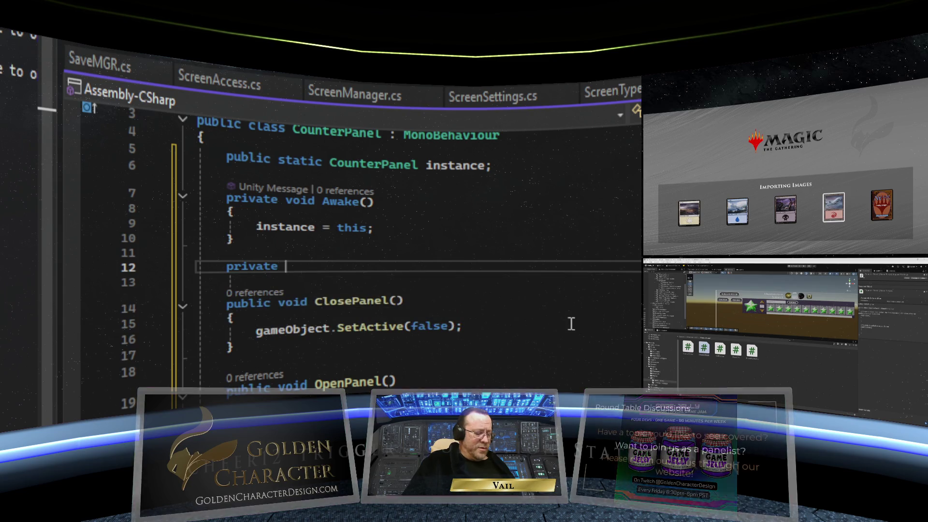
text(void St)
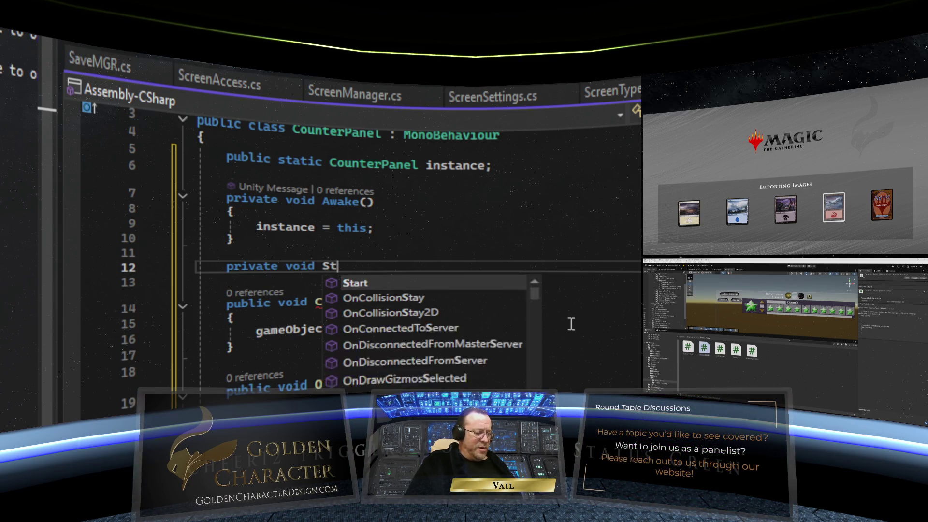
text(art)
key(Tab)
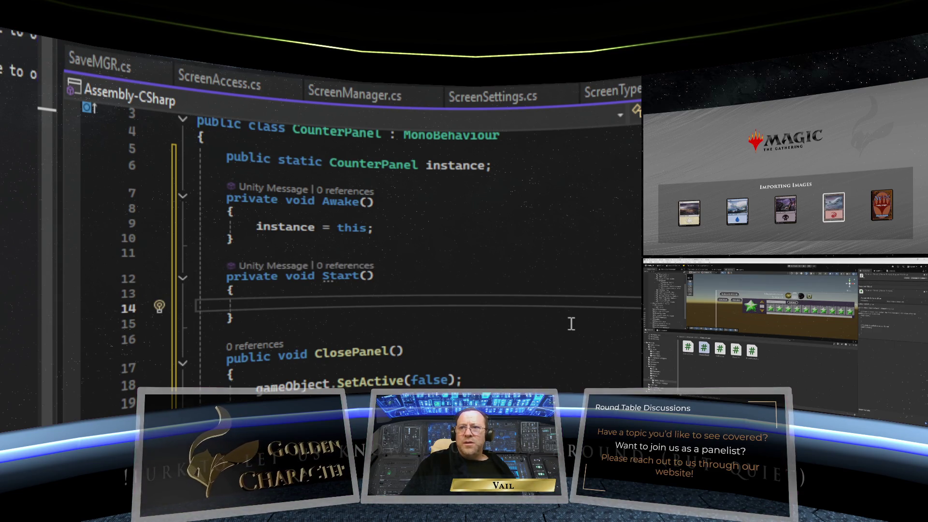
text(closePanel()
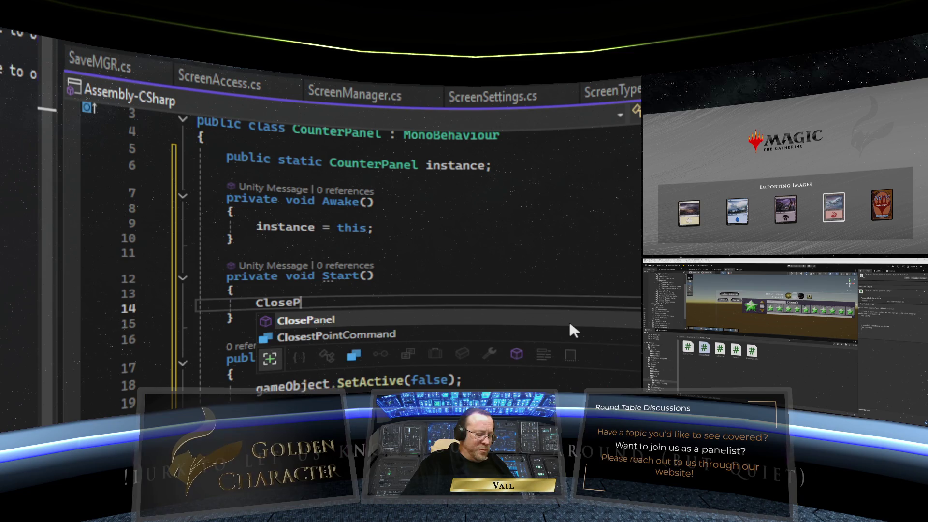
text();)
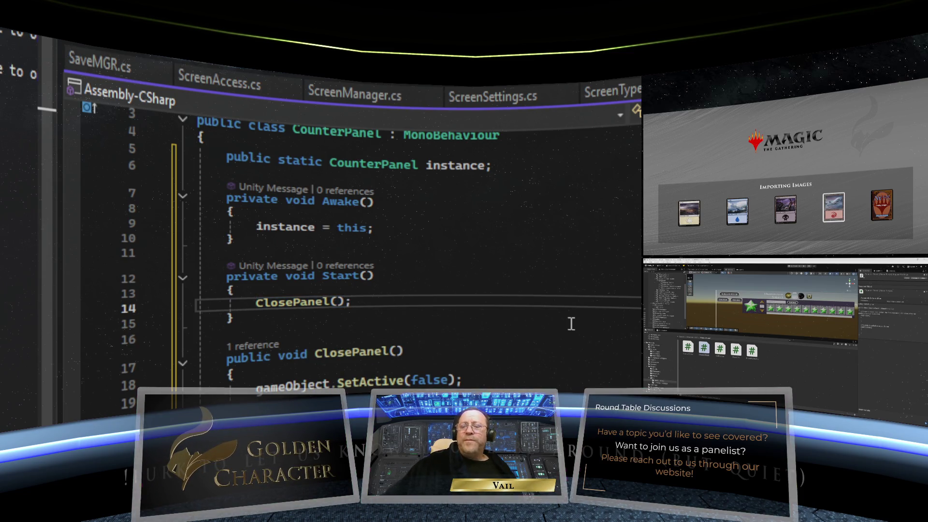
key(Down)
key(Down)
scroll(459, 305, up, 1)
- Scroll through CounterPanel.cs to check the code, then switch to CounterMGR.cs
scroll(424, 265, down, 3)
scroll(426, 268, up, 3)
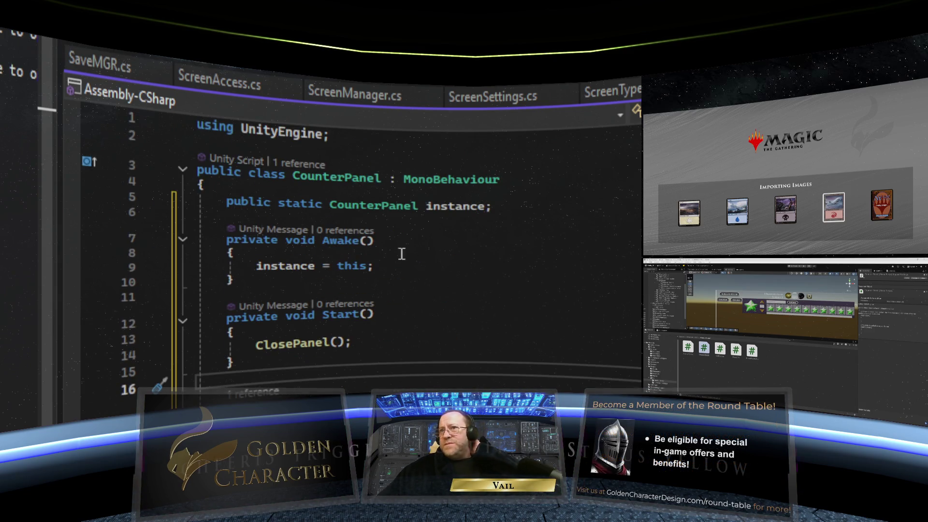
scroll(419, 336, down, 4)
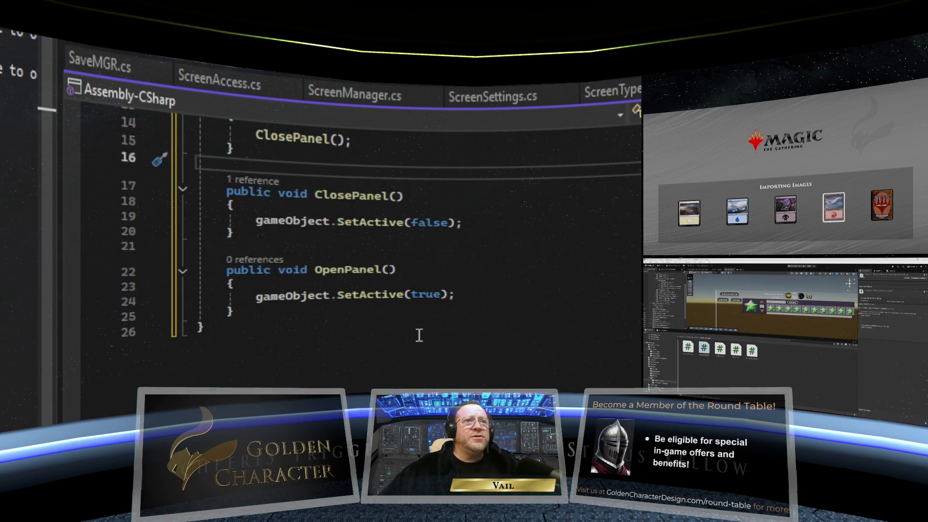
scroll(359, 241, up, 4)
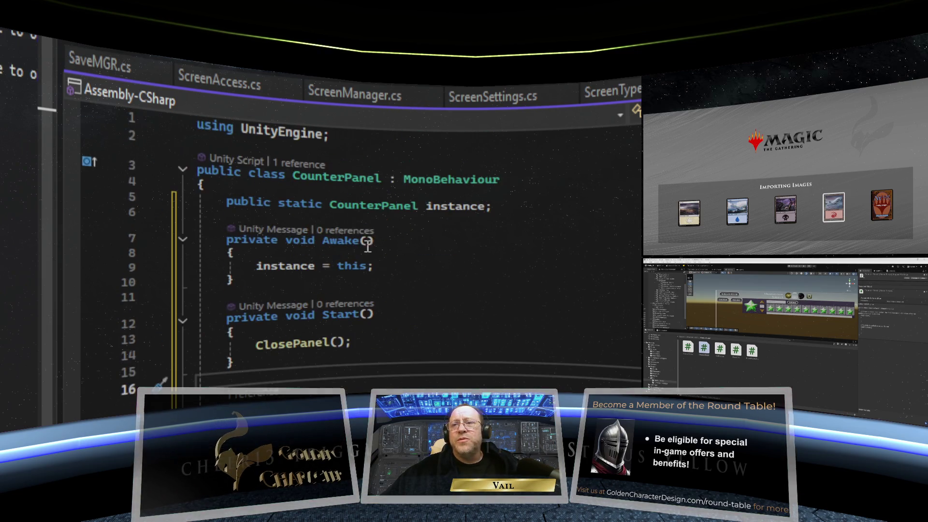
scroll(367, 256, down, 1)
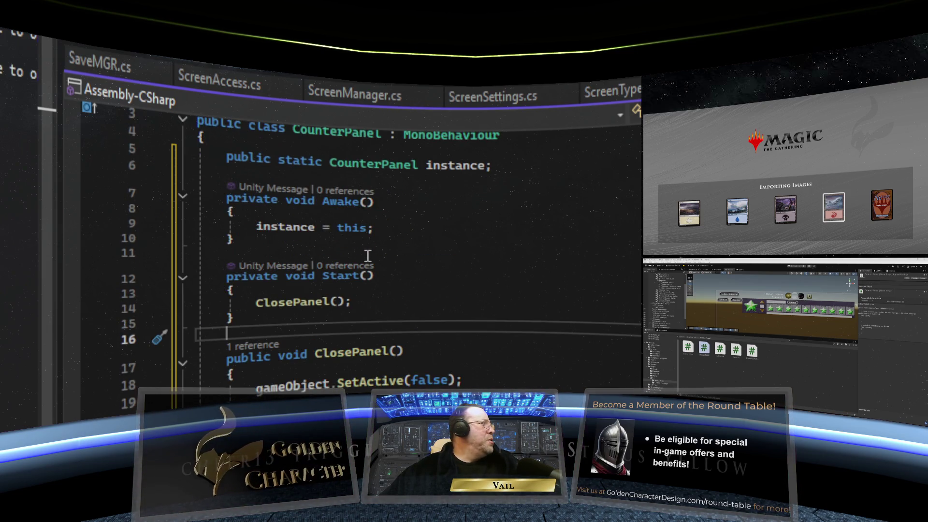
scroll(367, 256, down, 1)
scroll(367, 256, down, 1)
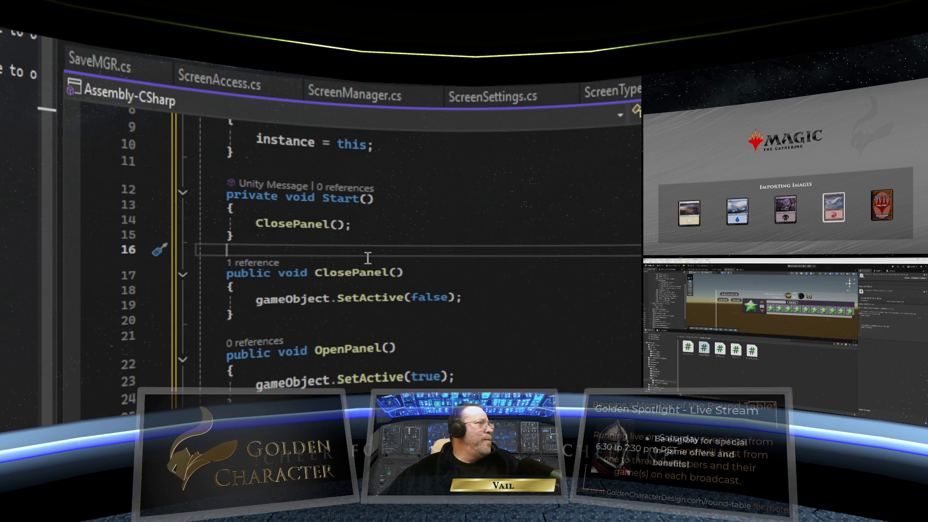
scroll(367, 258, up, 3)
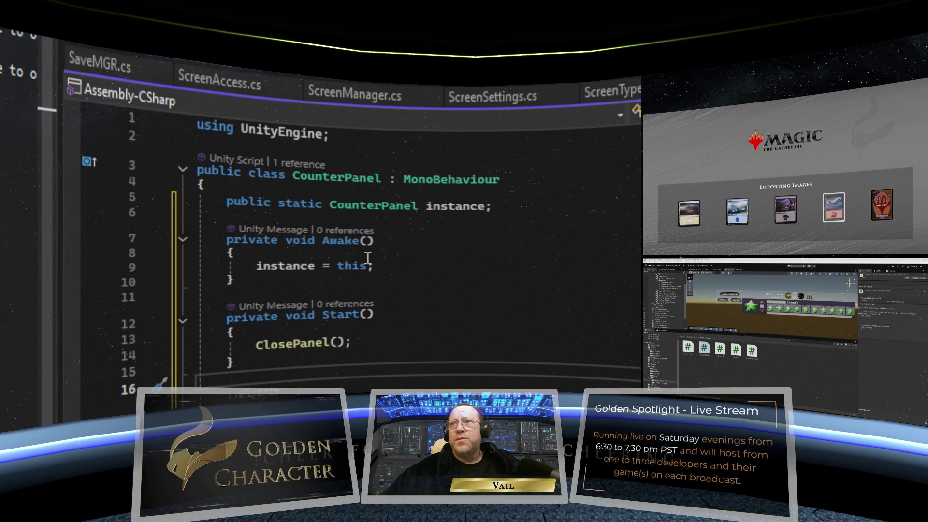
key(ctrl+Tab)
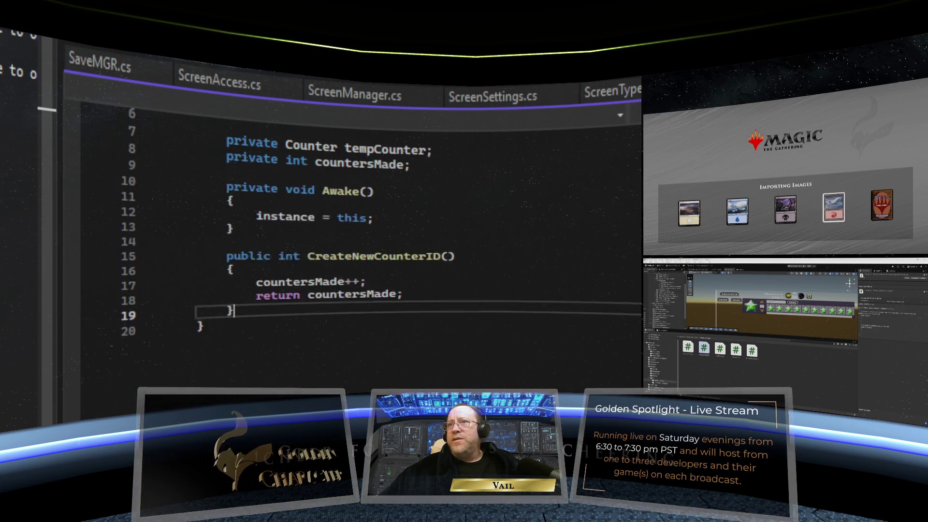
- Move from the Counter script to the PlayerInfo script, which holds the serialized counterPanel field
scroll(368, 257, up, 3)
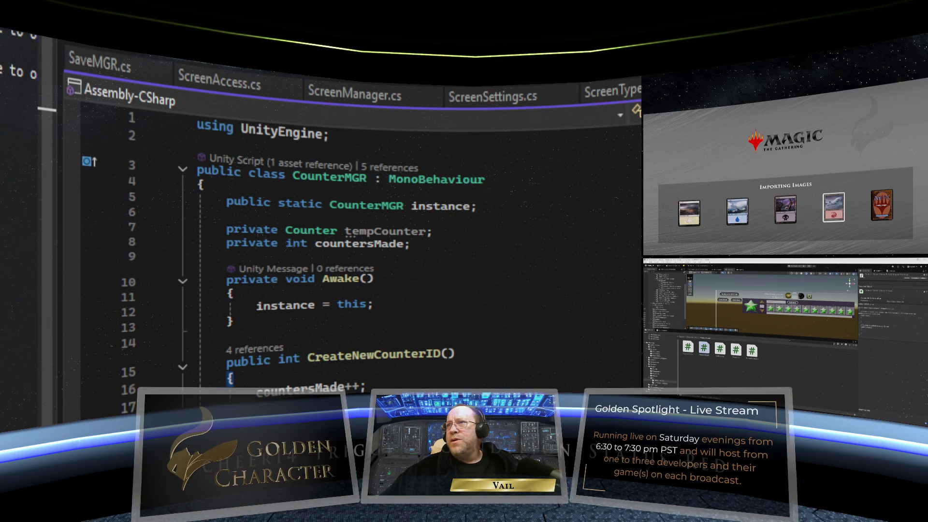
key(ctrl+Tab)
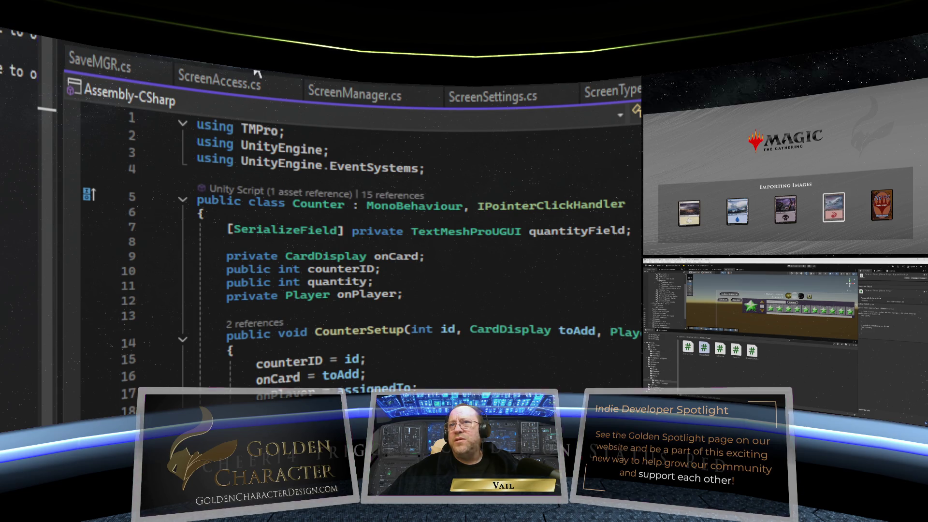
key(ctrl+Tab)
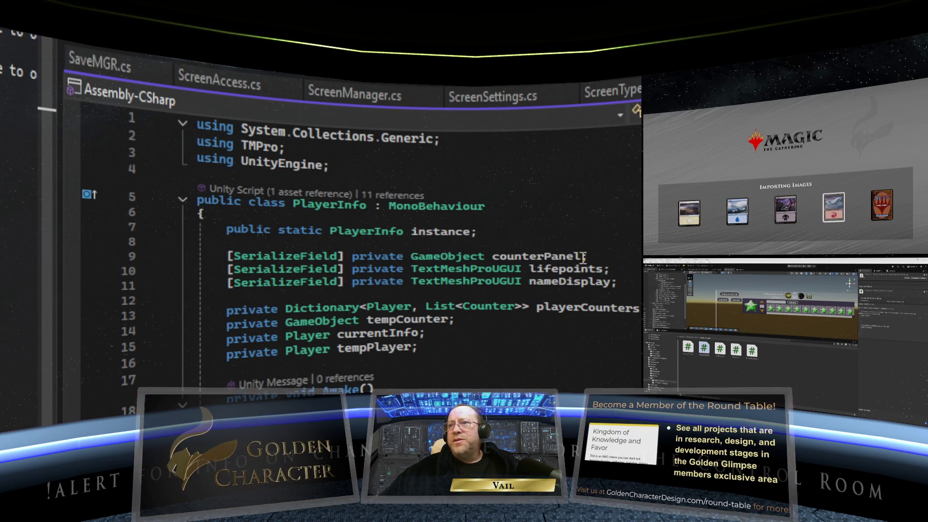
- Rename the counterPanel field declared on line 9 to counterDisplay
drag(583, 256, 546, 257)
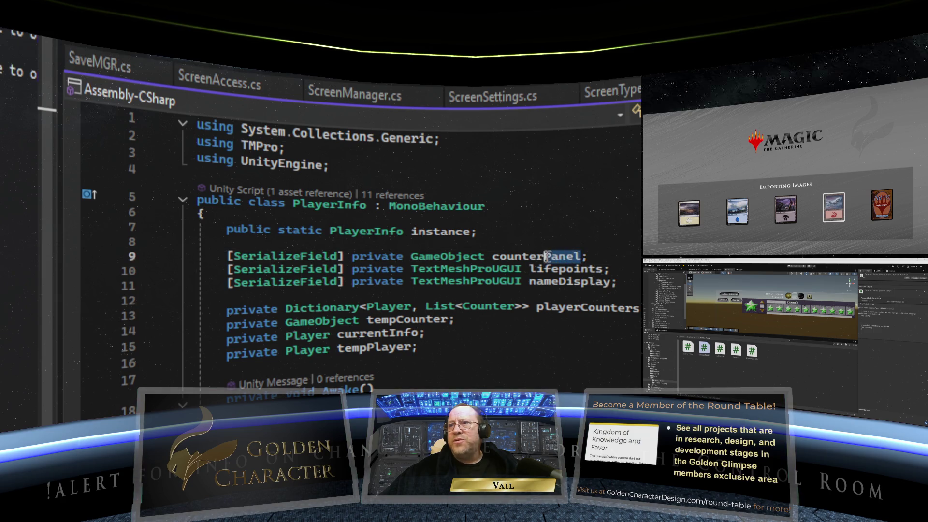
text(Display)
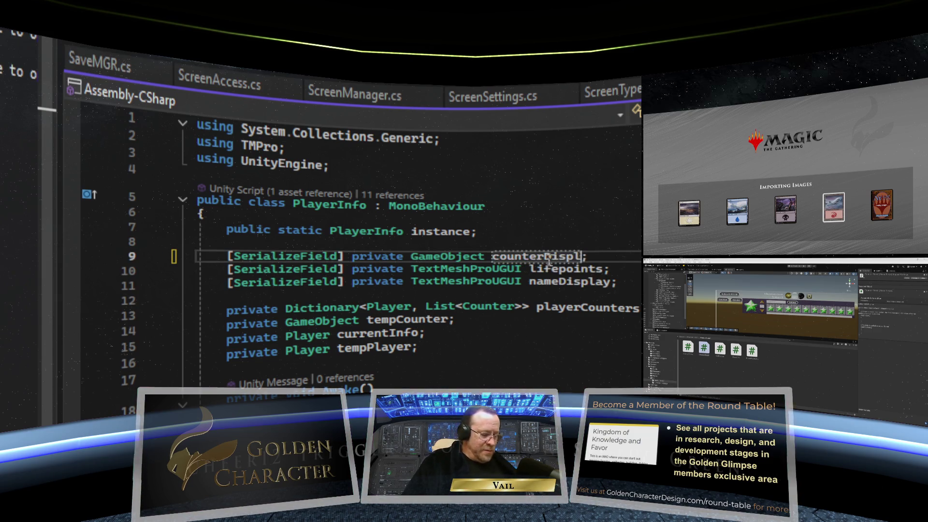
scroll(580, 279, down, 6)
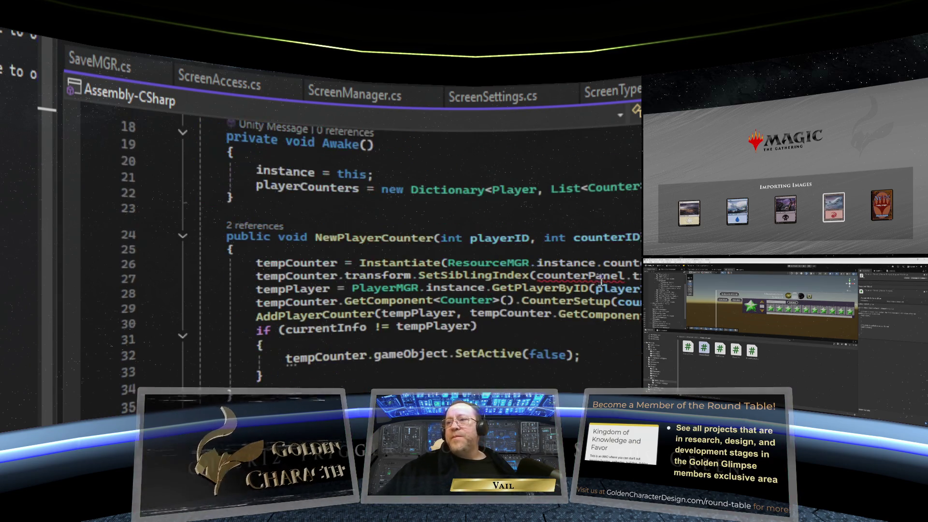
- Update the counterPanel references on lines 26 and 27 in NewPlayerCounter to counterDisplay
click(599, 264)
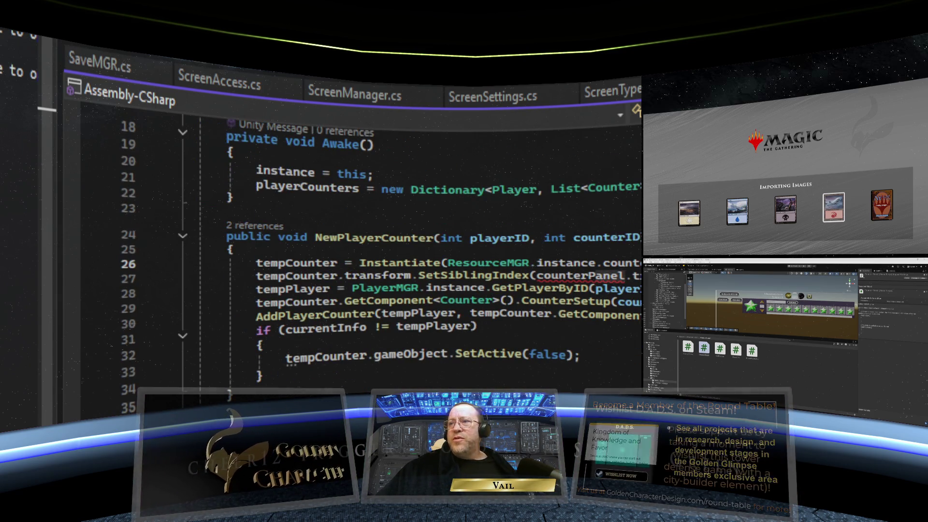
text(Display)
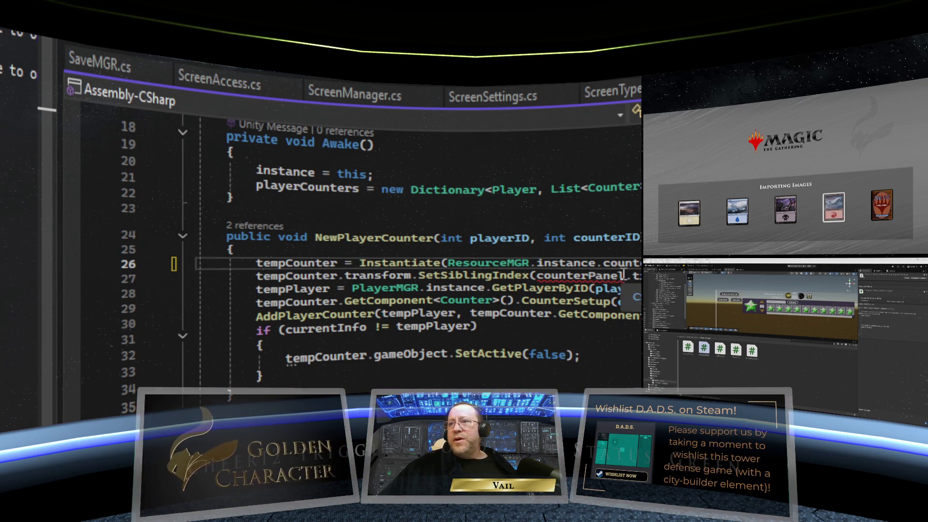
click(592, 274)
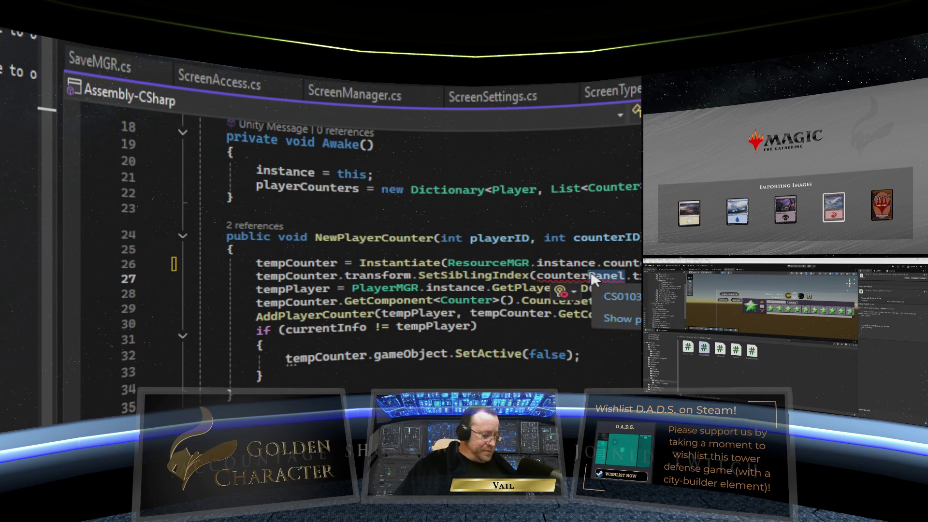
key(ctrl+Delete)
text(Displ)
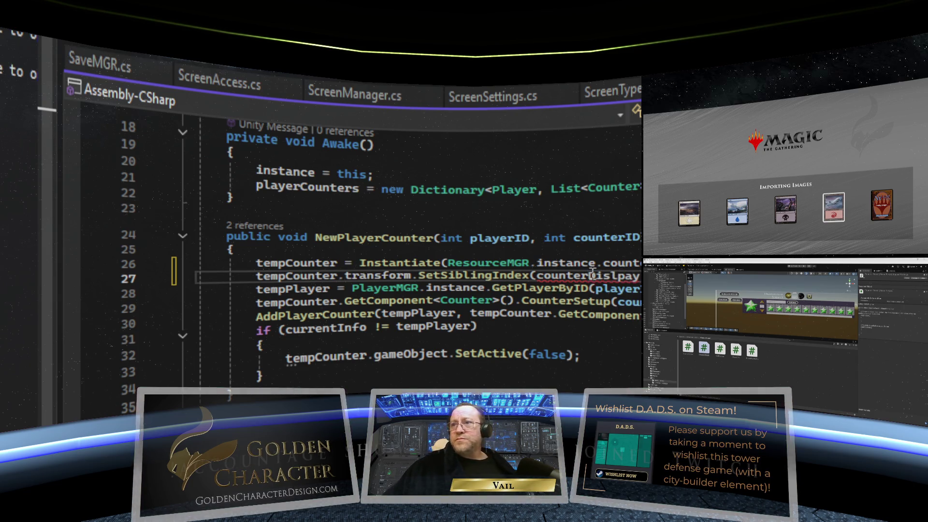
mouse_move(597, 277)
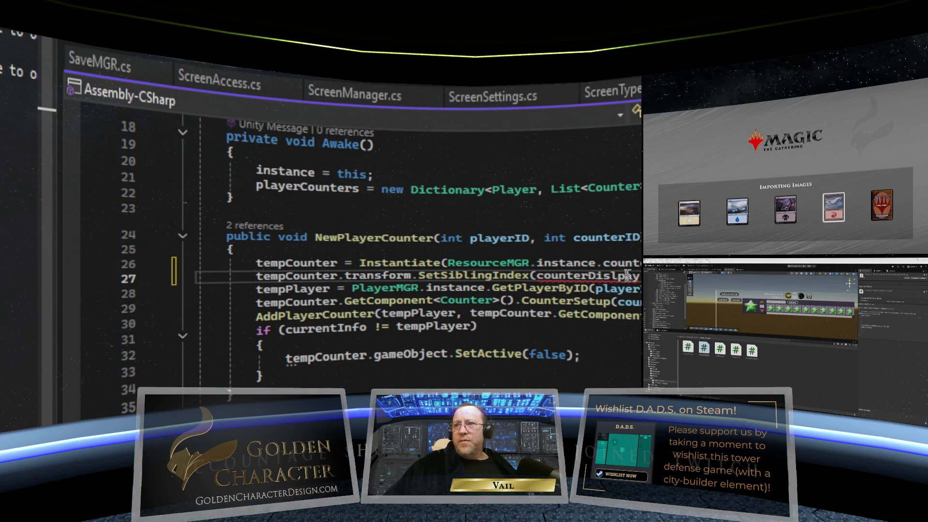
text(pl)
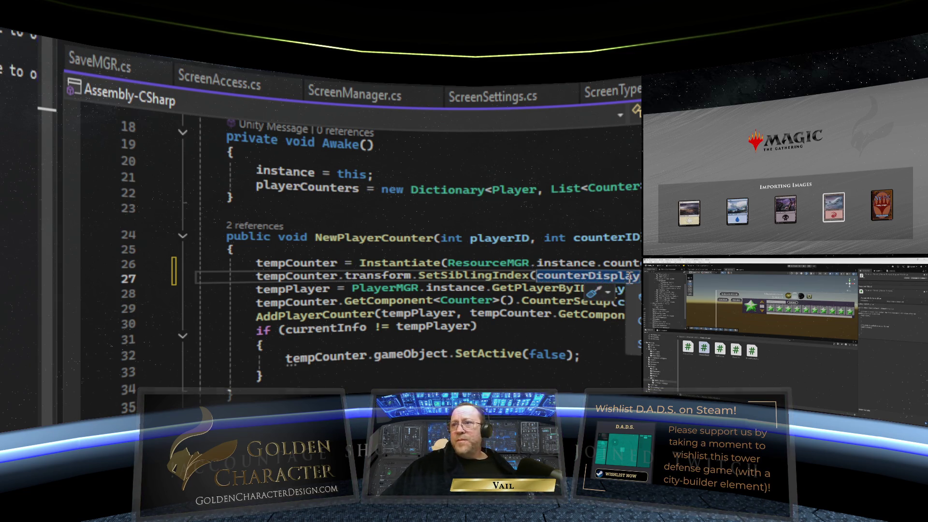
scroll(387, 251, down, 20)
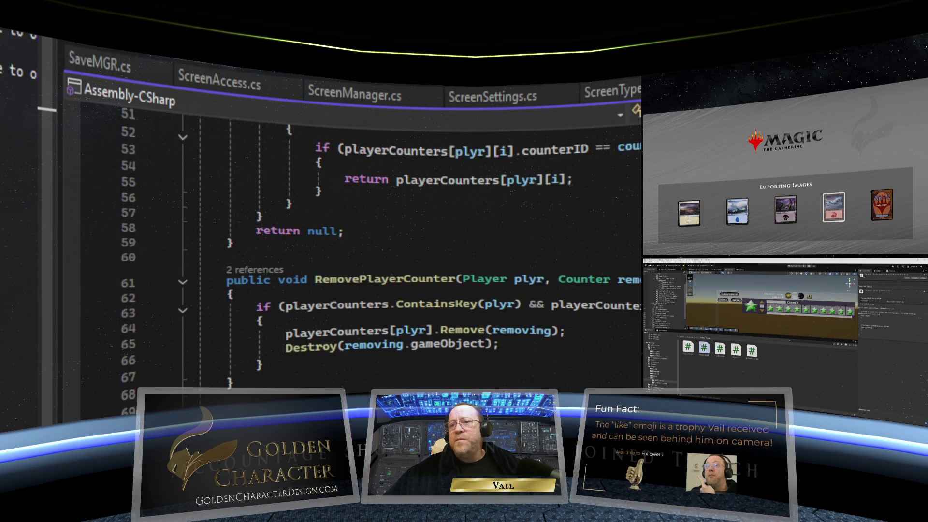
scroll(386, 251, up, 7)
scroll(386, 251, up, 7)
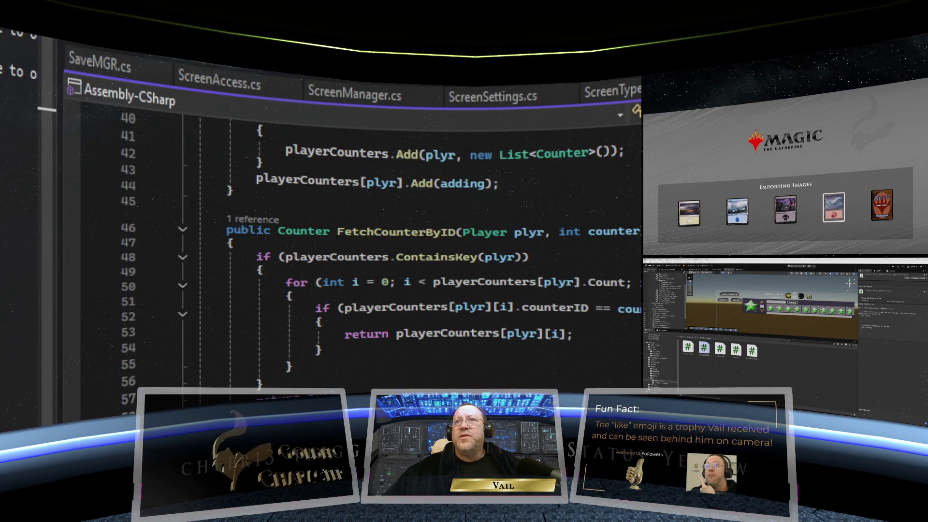
scroll(521, 222, up, 13)
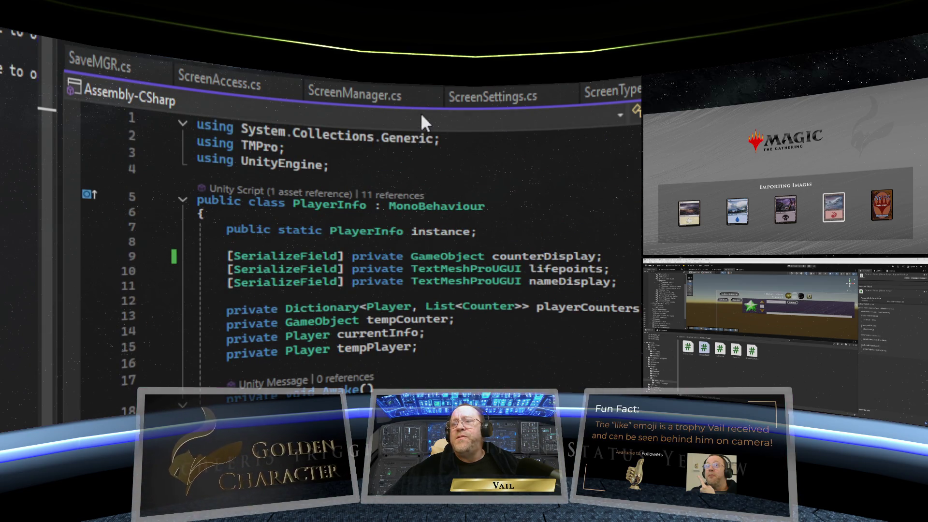
- Look over PlayerInfo and PlayerMGR, then bring up the CounterPanel script, whose Start calls ClosePanel()
scroll(552, 205, down, 5)
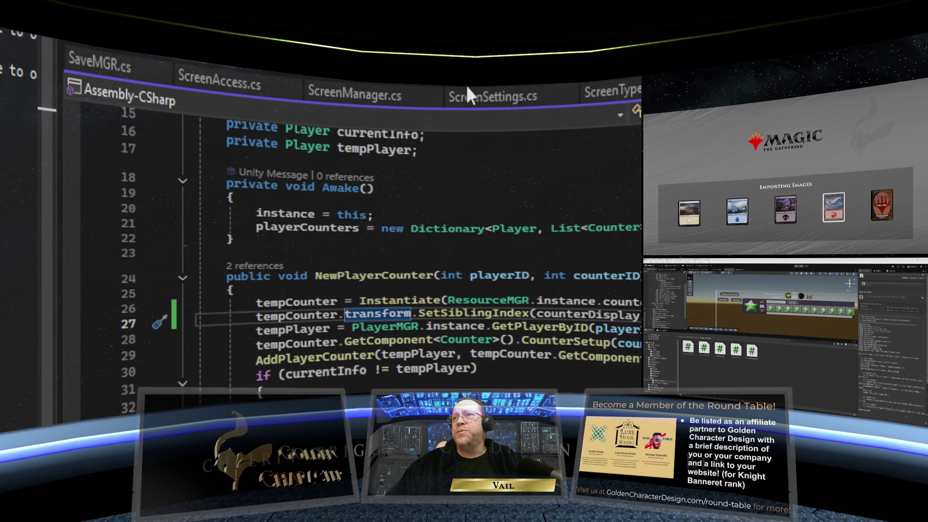
scroll(386, 251, down, 9)
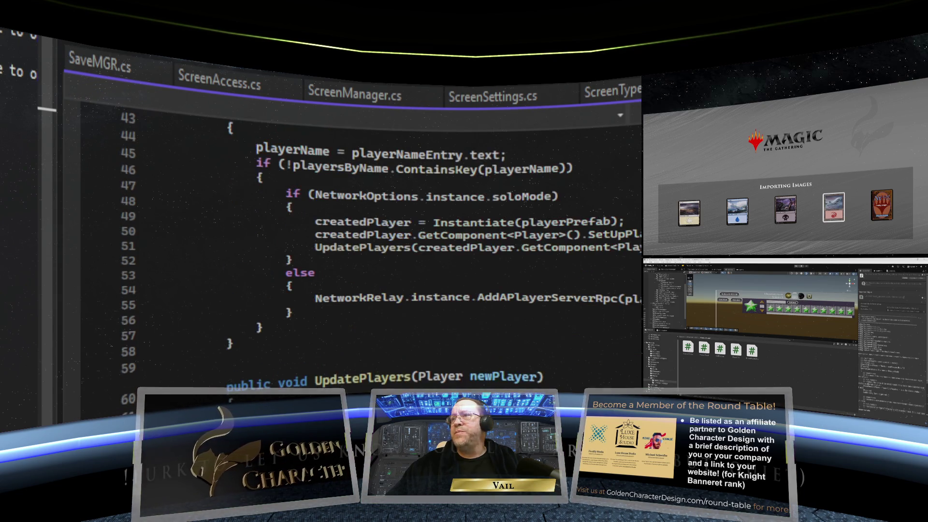
scroll(387, 251, up, 14)
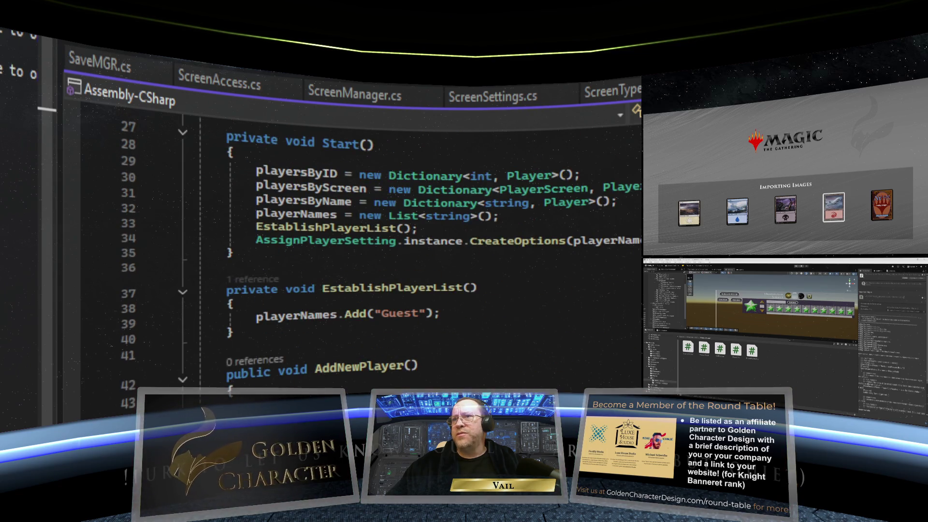
scroll(386, 251, down, 8)
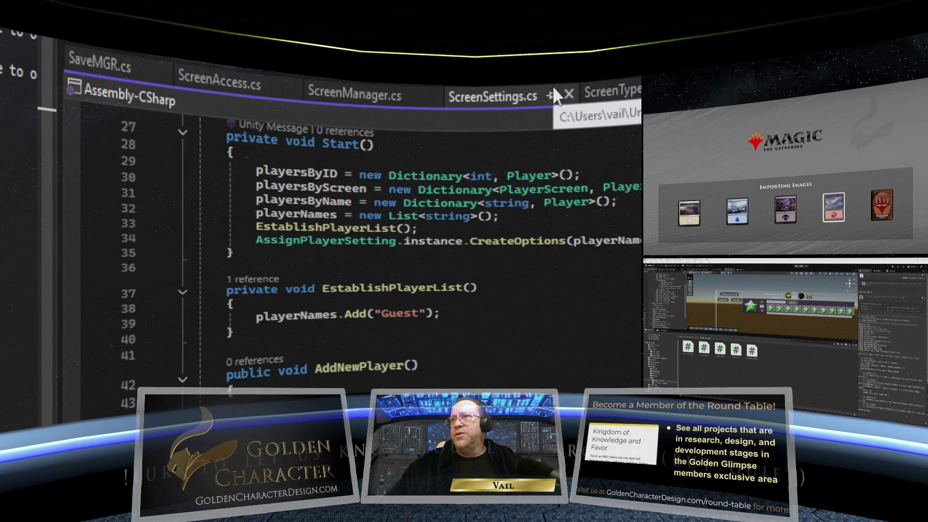
key(ctrl+Tab)
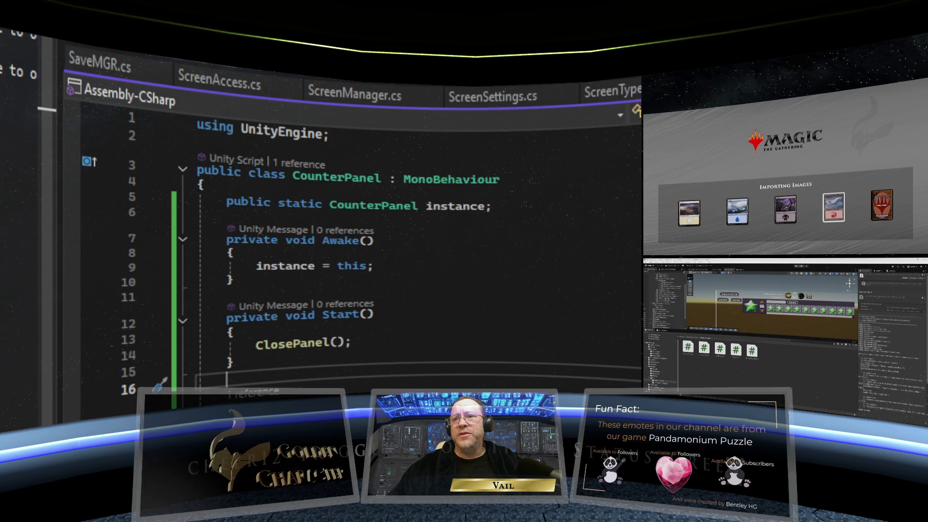
- Review the CounterPanel script, then return to the Counter script's OnPointerClick handler
scroll(367, 242, down, 4)
scroll(367, 242, up, 4)
scroll(405, 356, up, 1)
scroll(467, 207, down, 6)
scroll(468, 209, up, 5)
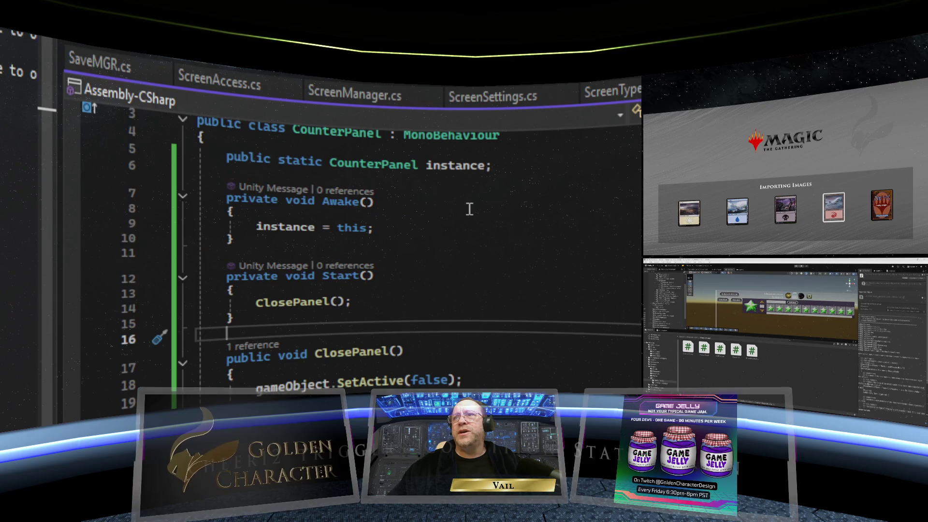
scroll(468, 208, up, 1)
scroll(468, 208, down, 5)
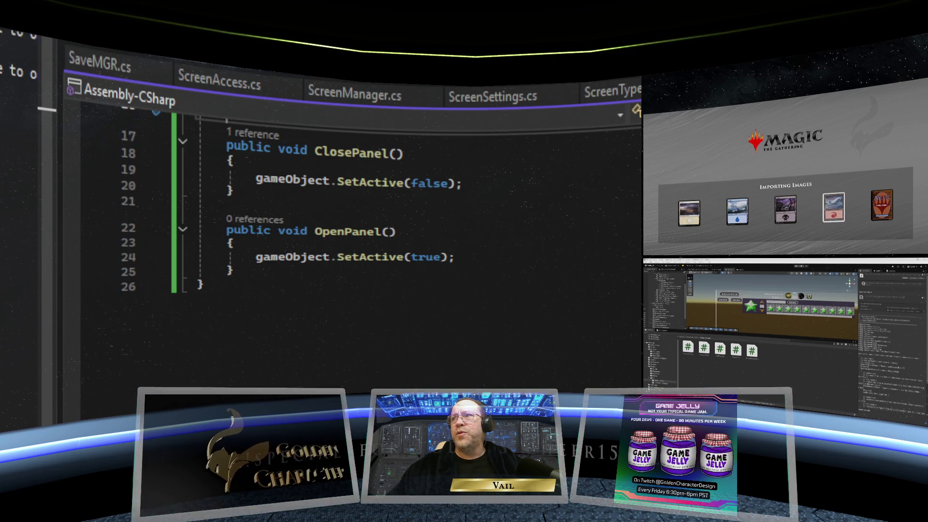
key(ctrl+Tab)
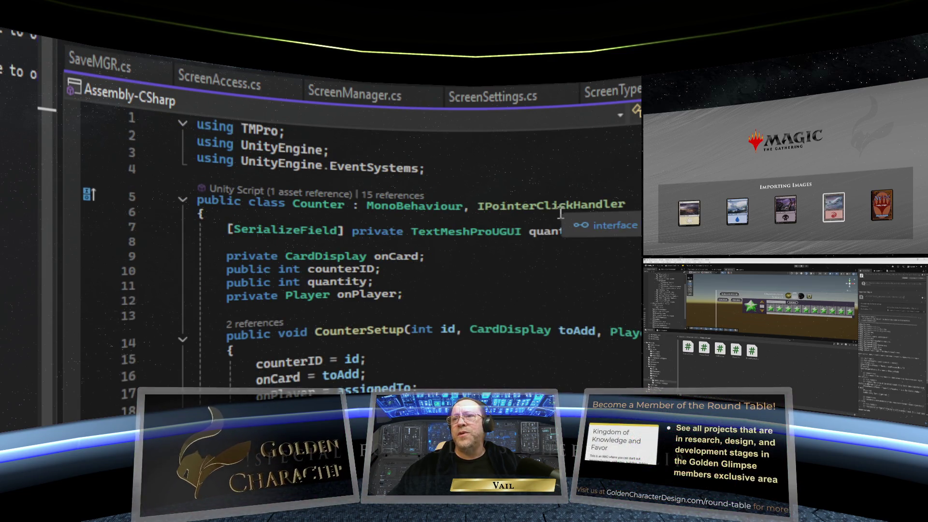
scroll(537, 226, down, 4)
scroll(537, 225, down, 3)
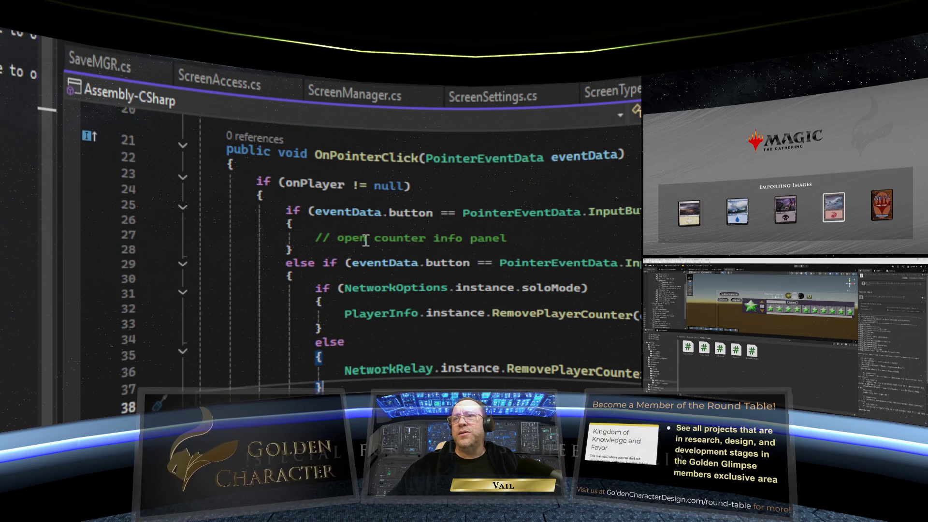
- Replace the 'open counter info panel' comment in the left-click branch with CounterPanel.instance.OpenPanel();
click(512, 238)
key(ctrl+shift+Left)
key(ctrl+shift+Left)
key(ctrl+shift+Left)
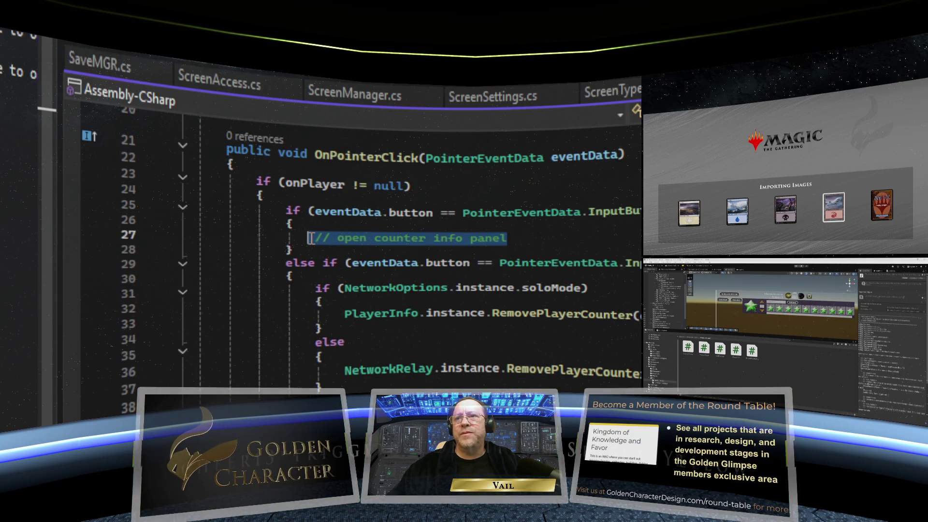
scroll(557, 243, up, 6)
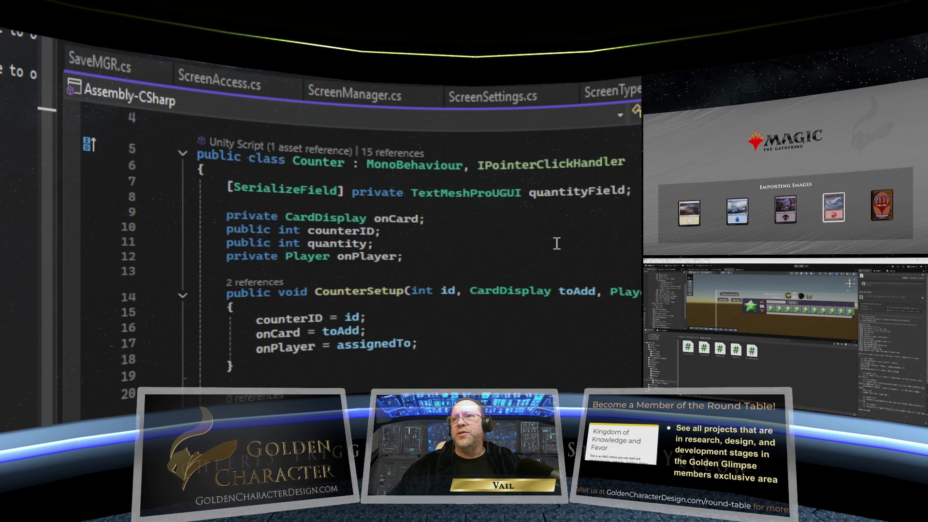
scroll(556, 243, down, 6)
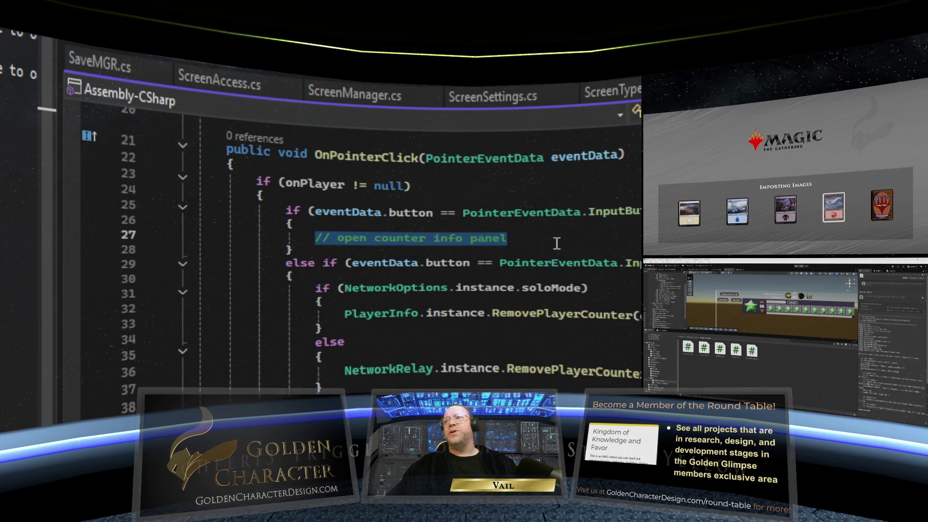
text(C)
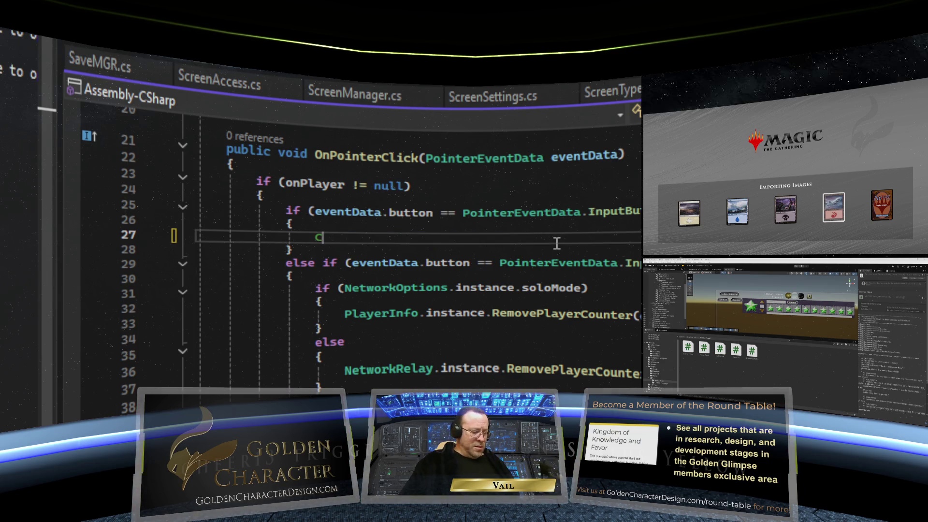
text(ounterPane)
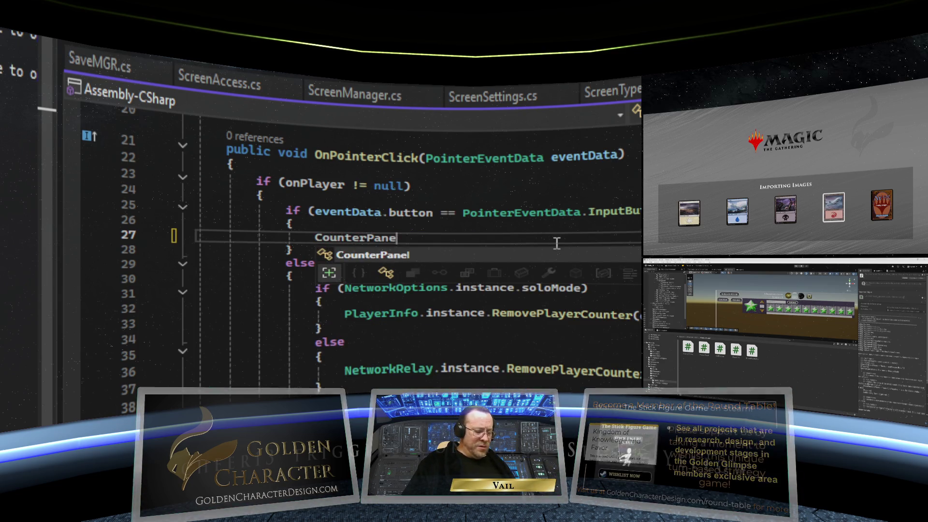
text(l.instance)
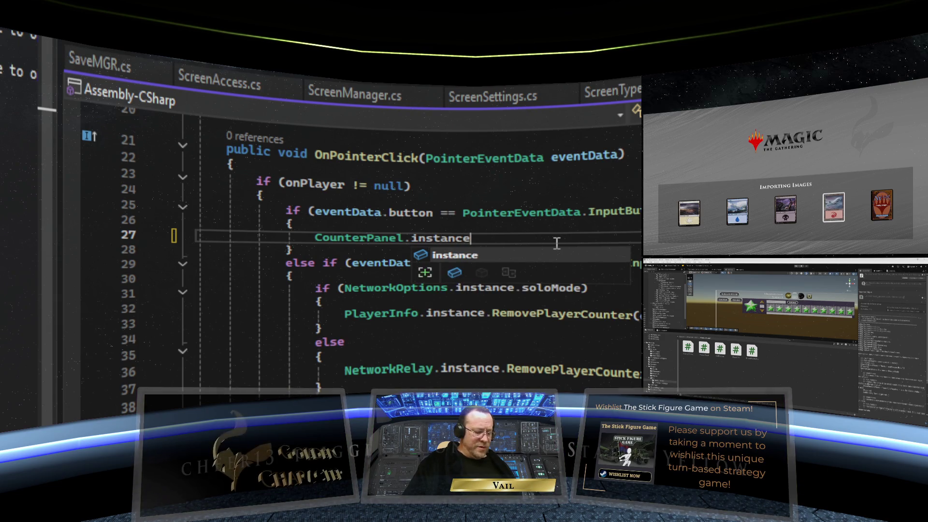
text(.OpenPa)
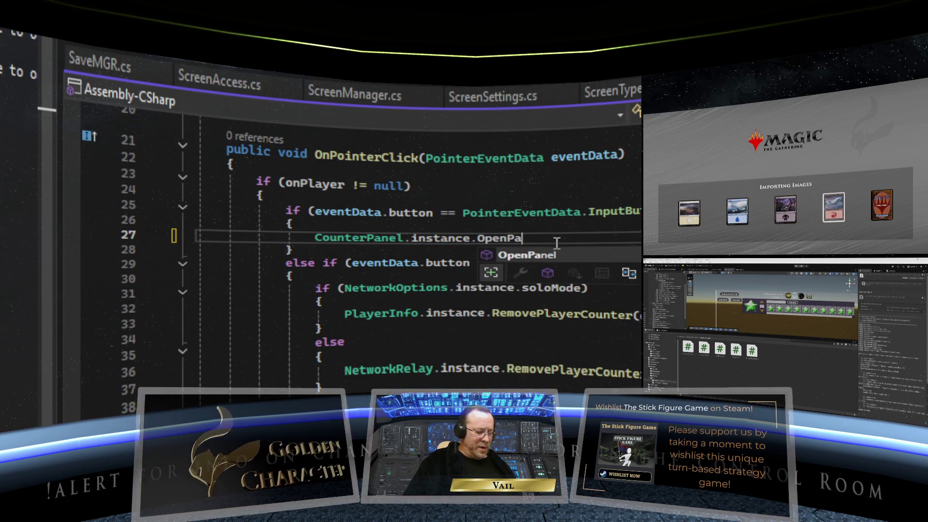
text(nel();)
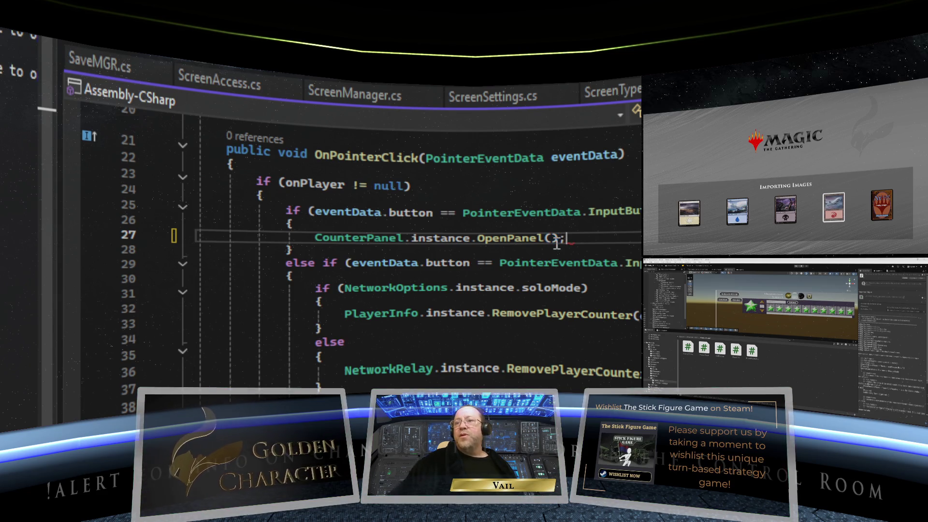
- Copy the OpenPanel call on line 27 and select the comment on line 45
drag(565, 239, 316, 239)
key(ctrl+c)
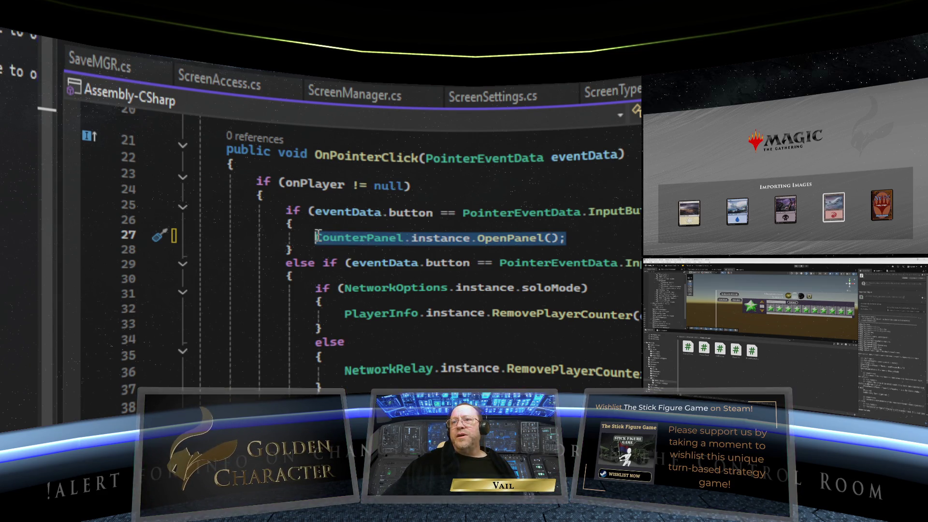
right_click(345, 241)
key(Escape)
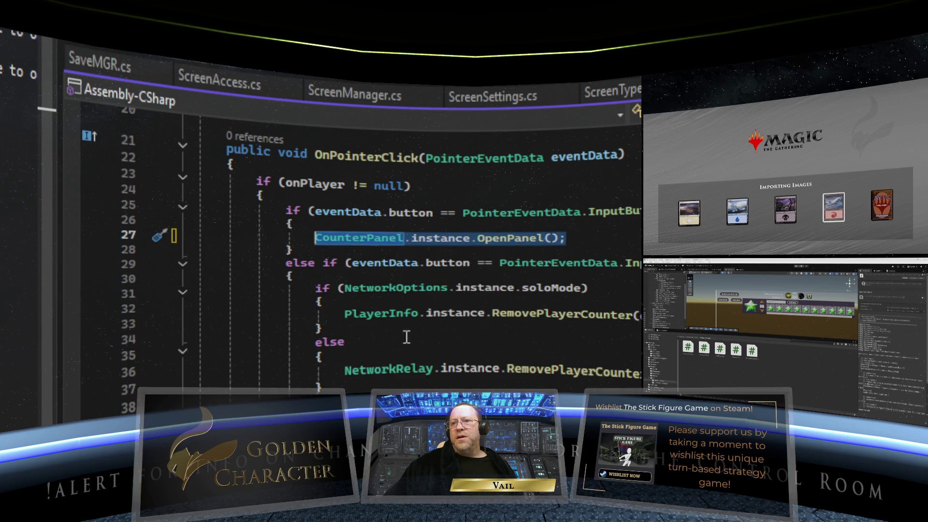
scroll(408, 303, down, 5)
drag(507, 275, 317, 277)
- Paste the OpenPanel call over the line 45 comment in the card-counter branch
right_click(344, 279)
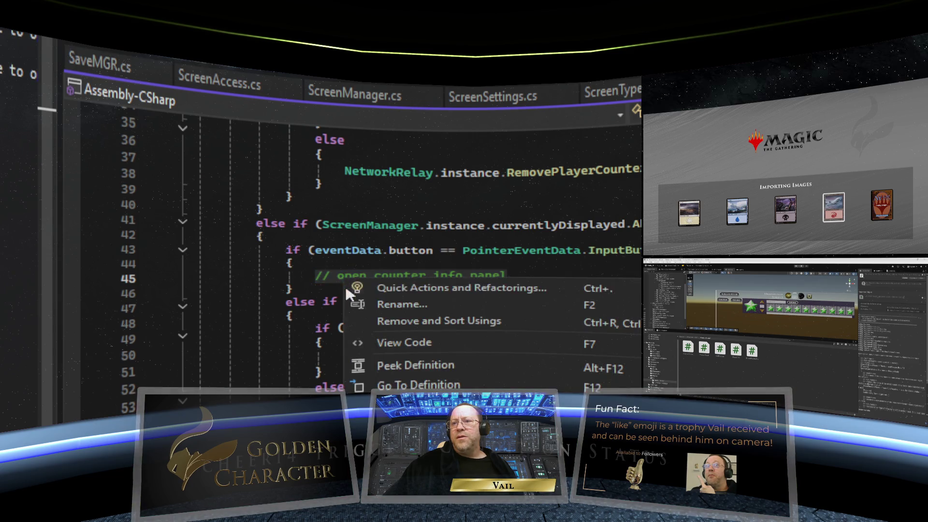
key(ctrl+v)
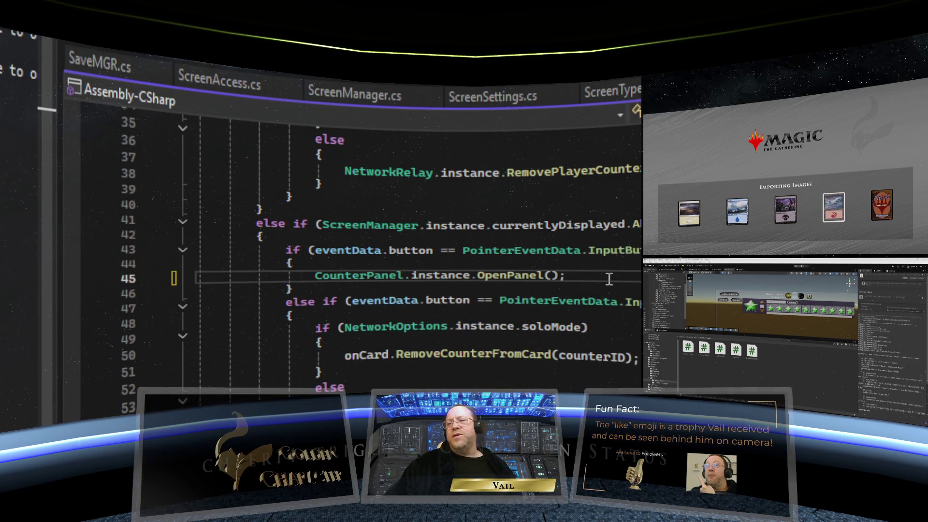
scroll(616, 276, up, 7)
scroll(617, 276, down, 3)
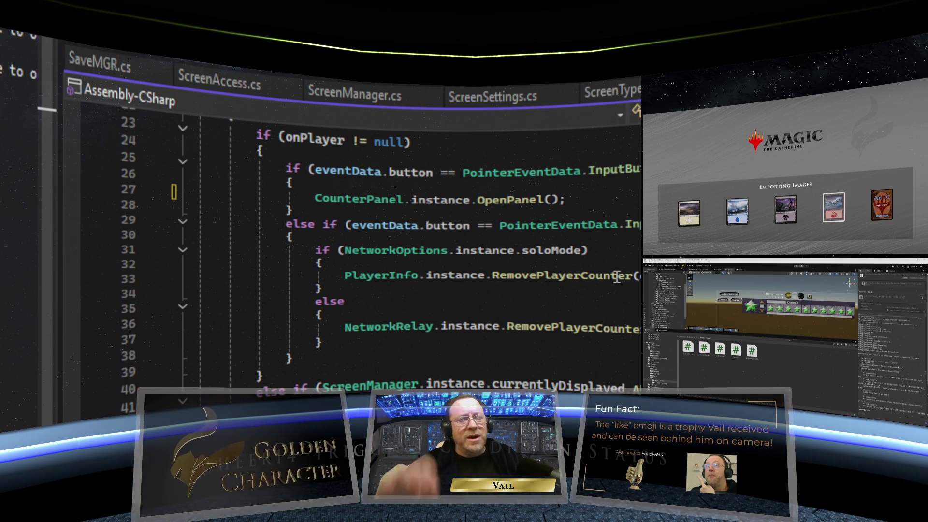
- Scroll through the Counter script to check both OpenPanel calls
click(550, 349)
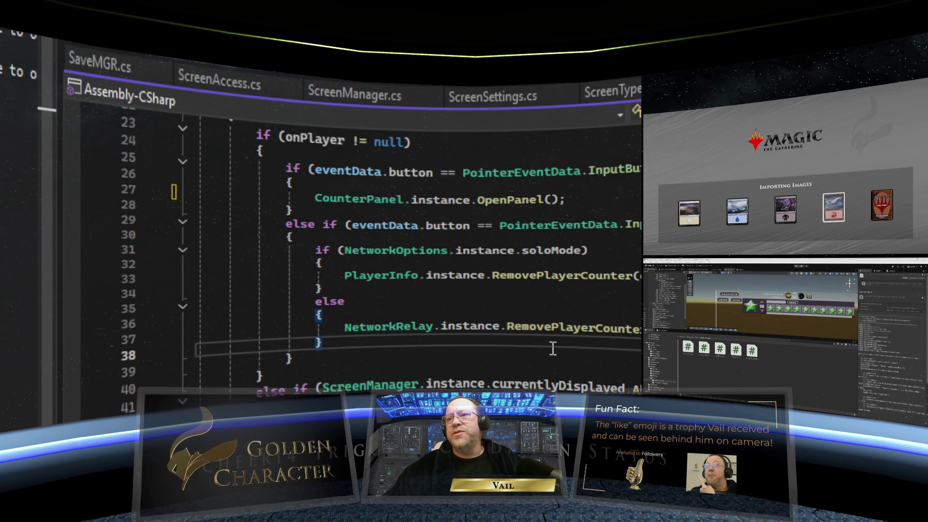
scroll(552, 348, down, 3)
scroll(552, 348, up, 4)
scroll(552, 347, down, 4)
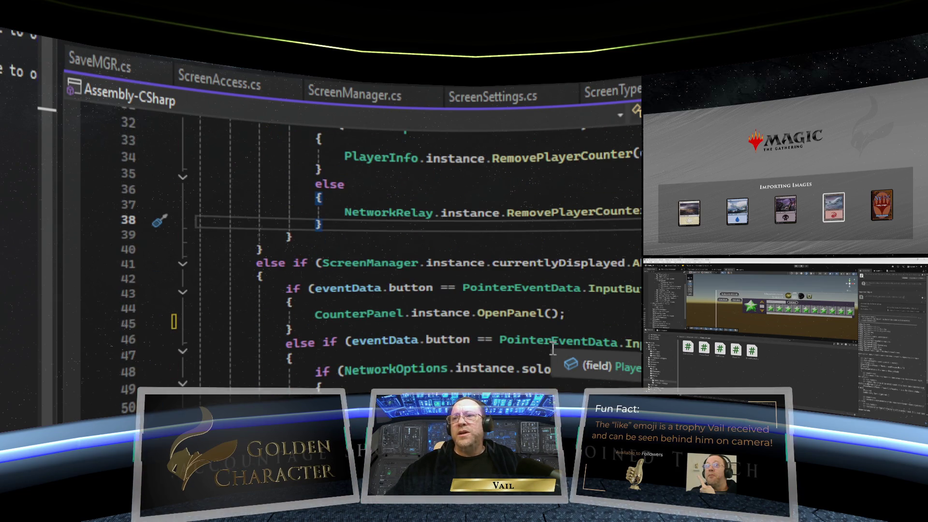
scroll(549, 322, up, 9)
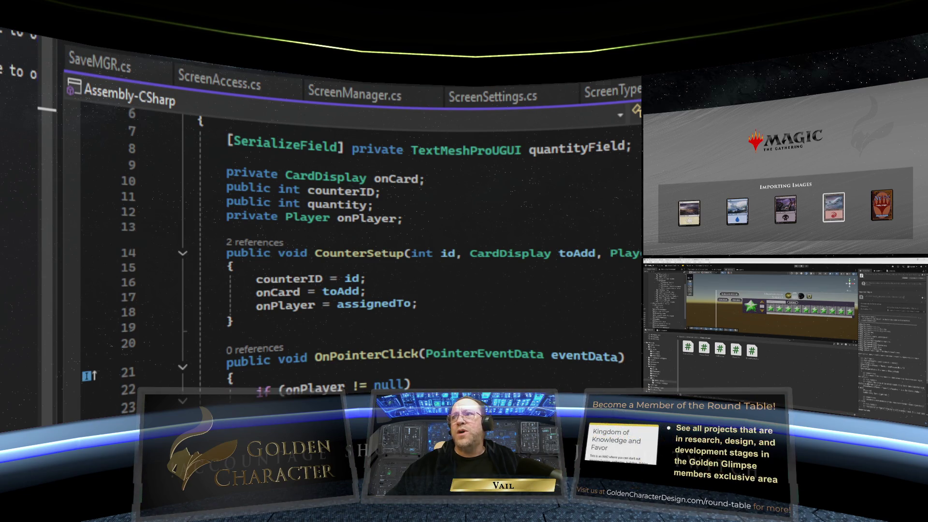
scroll(506, 261, down, 4)
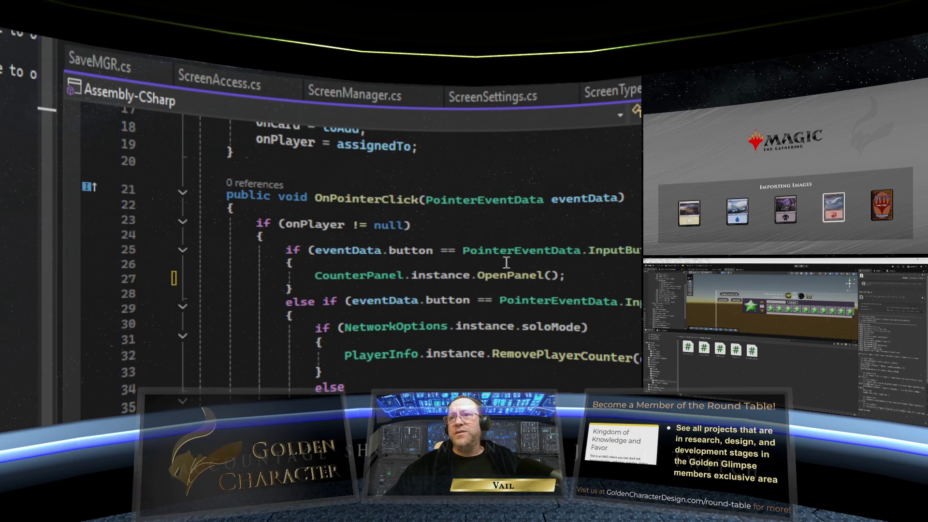
scroll(505, 262, up, 6)
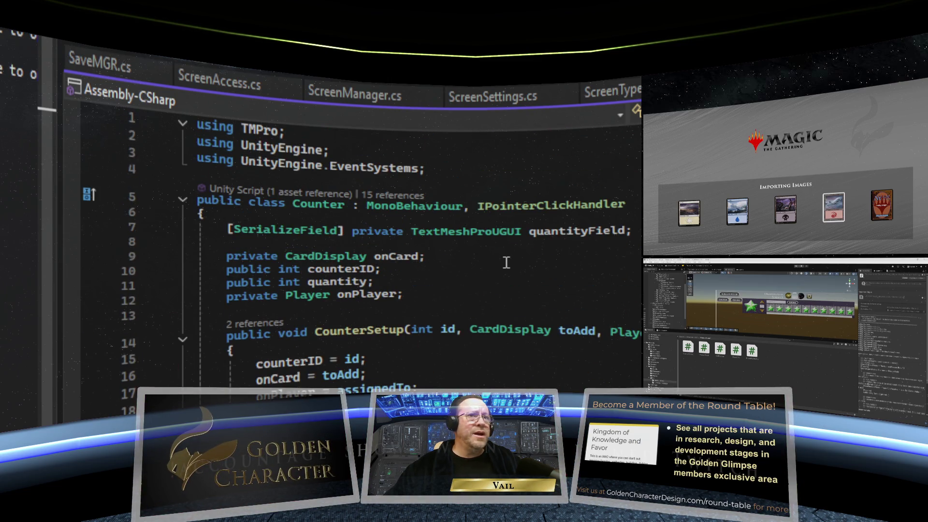
scroll(506, 262, down, 2)
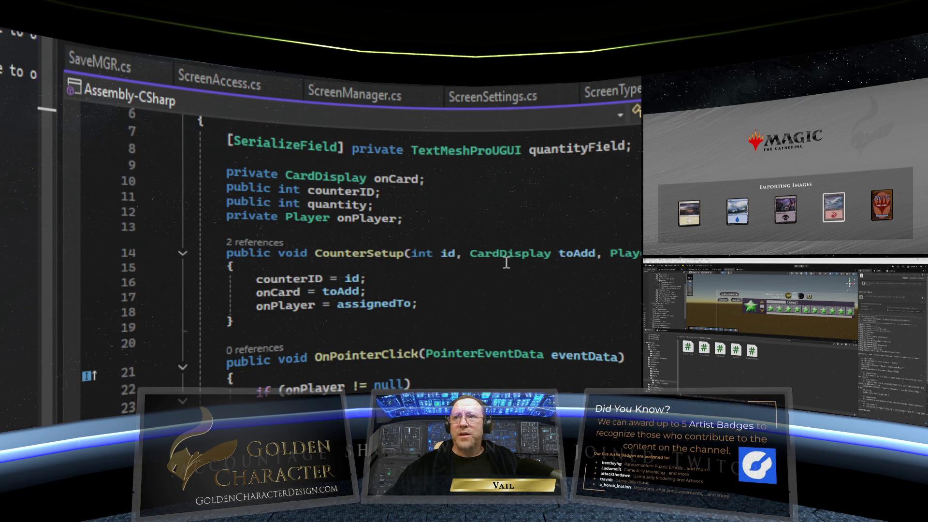
scroll(506, 262, down, 5)
scroll(506, 262, up, 4)
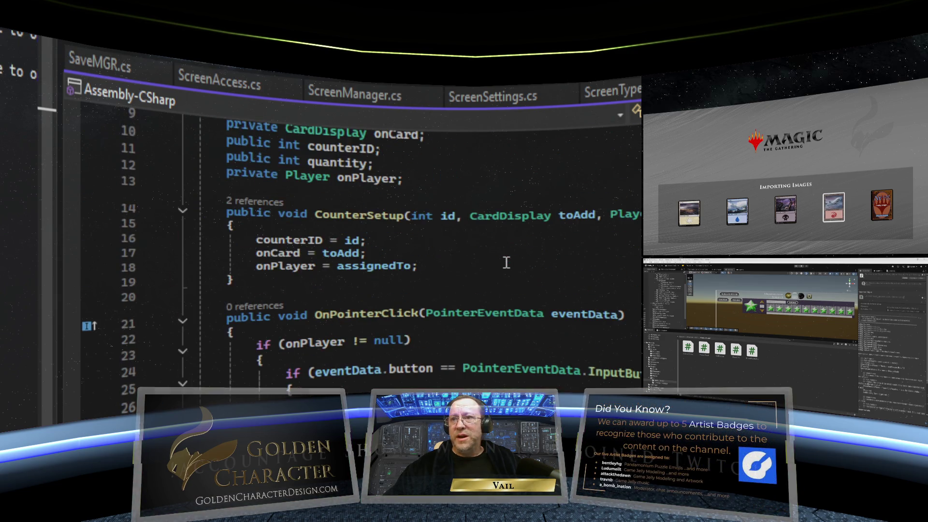
scroll(506, 263, up, 3)
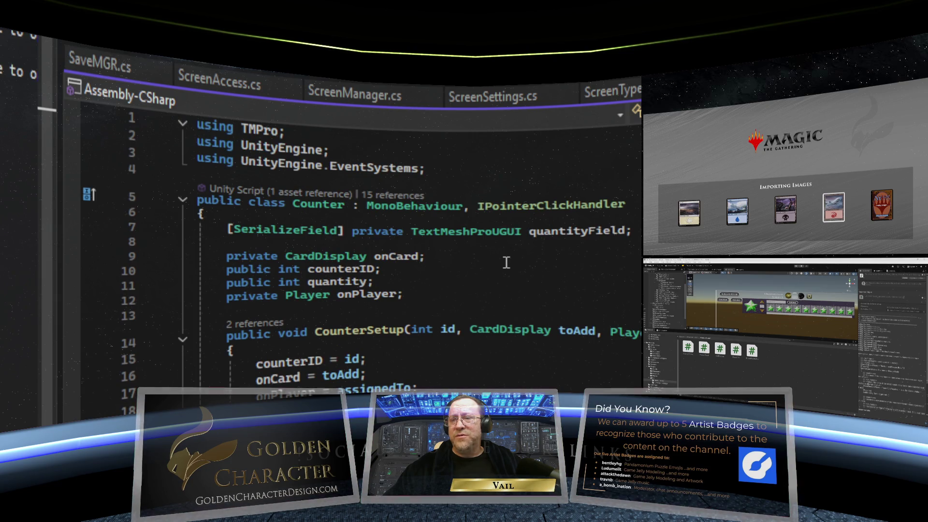
scroll(506, 263, down, 1)
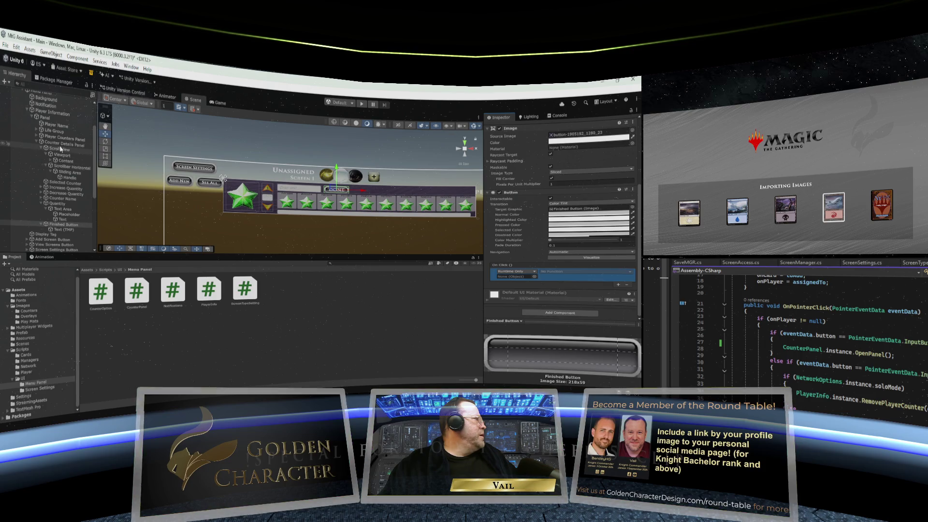
- Wire the Finished button's On Click to Counter Details' CounterPanel.ClosePanel and save the scene
drag(482, 299, 514, 277)
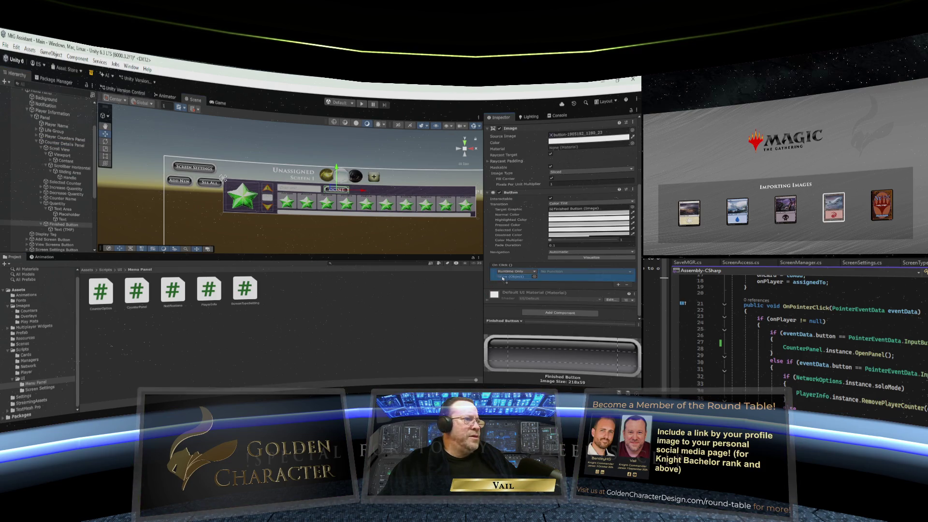
click(579, 271)
mouse_move(565, 308)
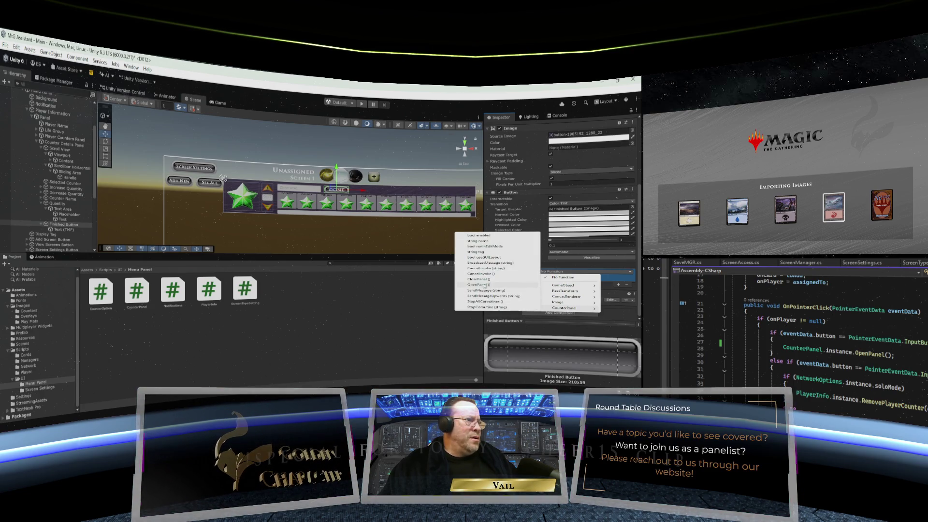
click(484, 278)
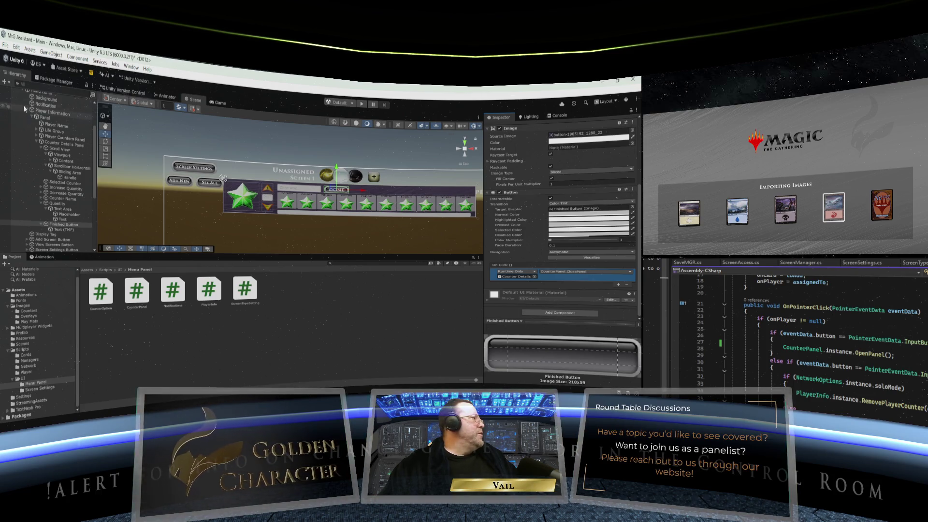
click(5, 46)
click(19, 90)
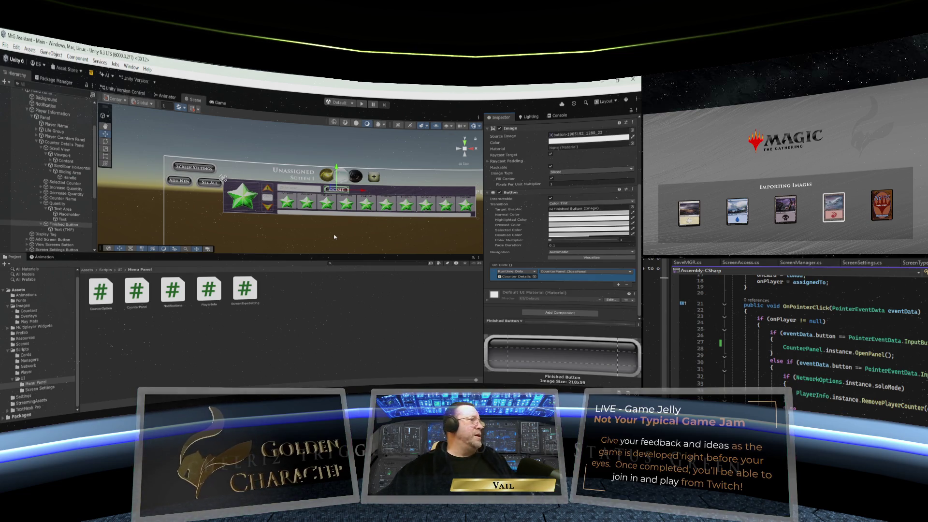
- Enlarge the Game view, save the scene, maximize the Game view, and enter Play mode
click(221, 103)
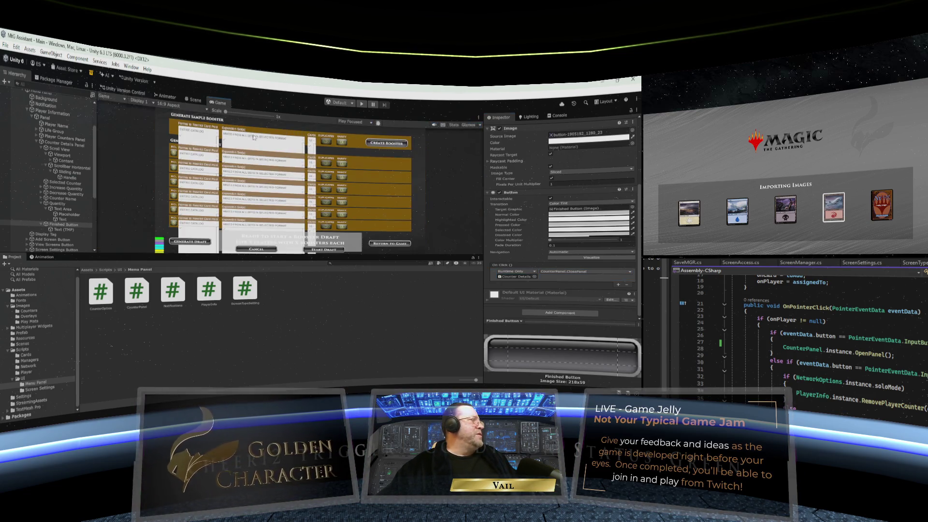
drag(294, 254, 292, 351)
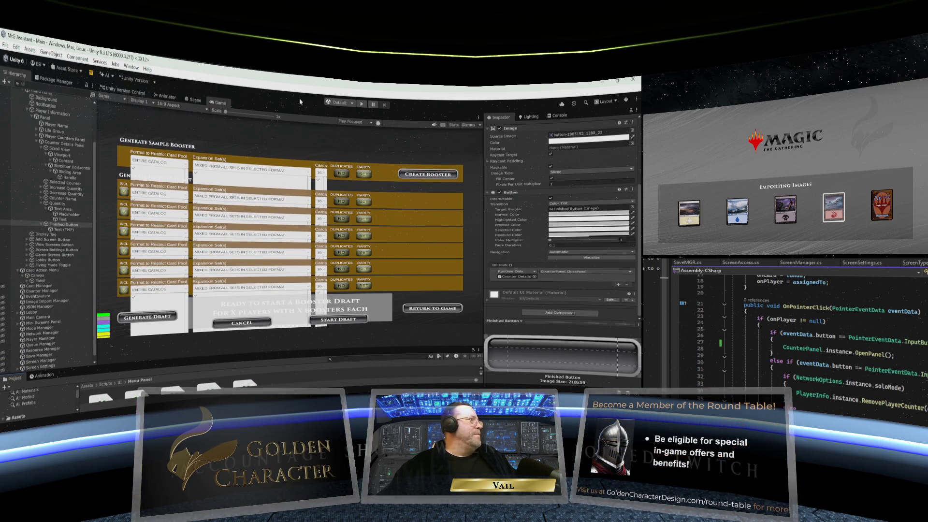
click(4, 46)
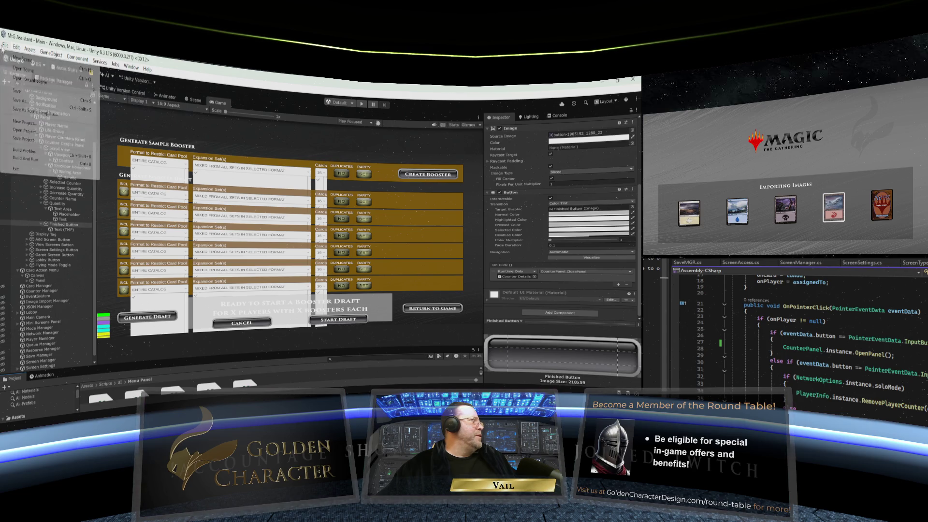
click(17, 91)
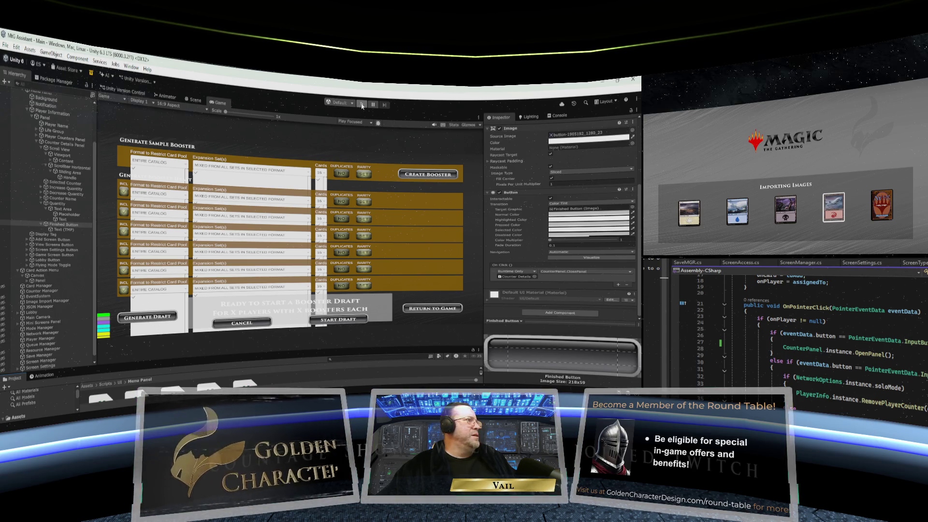
right_click(216, 101)
click(236, 127)
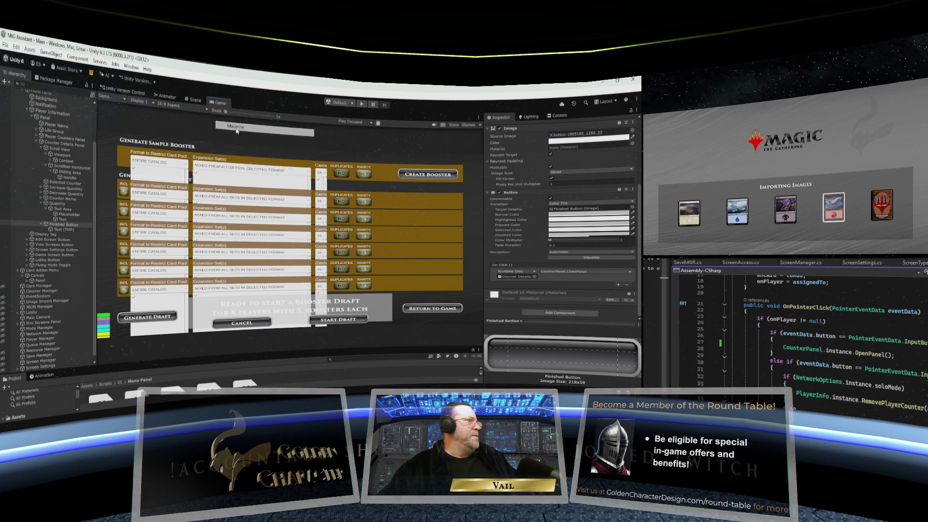
click(361, 104)
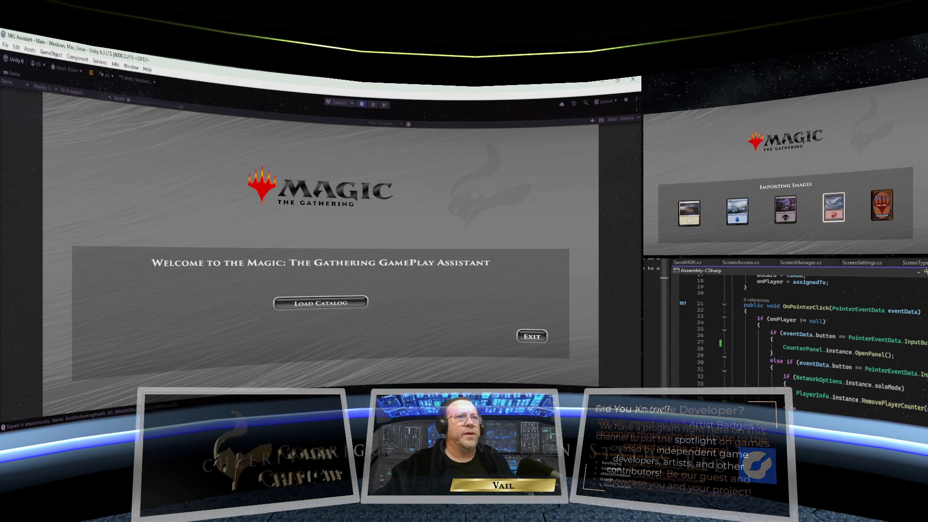
- Load the catalog, create a new player in a single-computer session, try the + counter, then stop Play mode
click(351, 307)
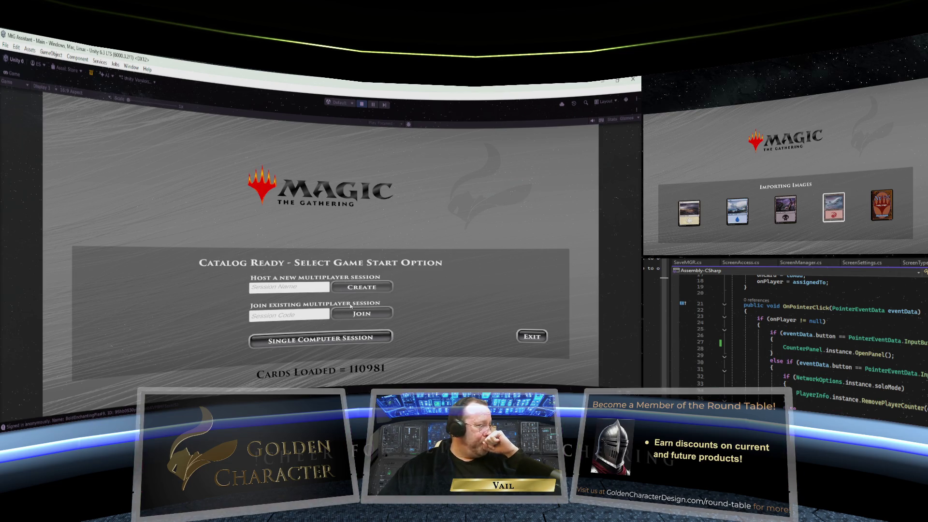
click(320, 338)
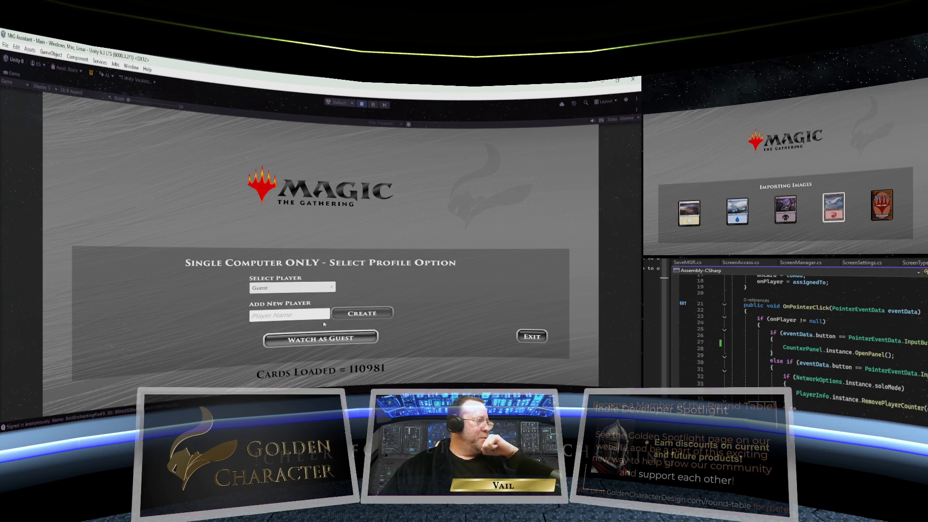
click(311, 316)
text(Vail)
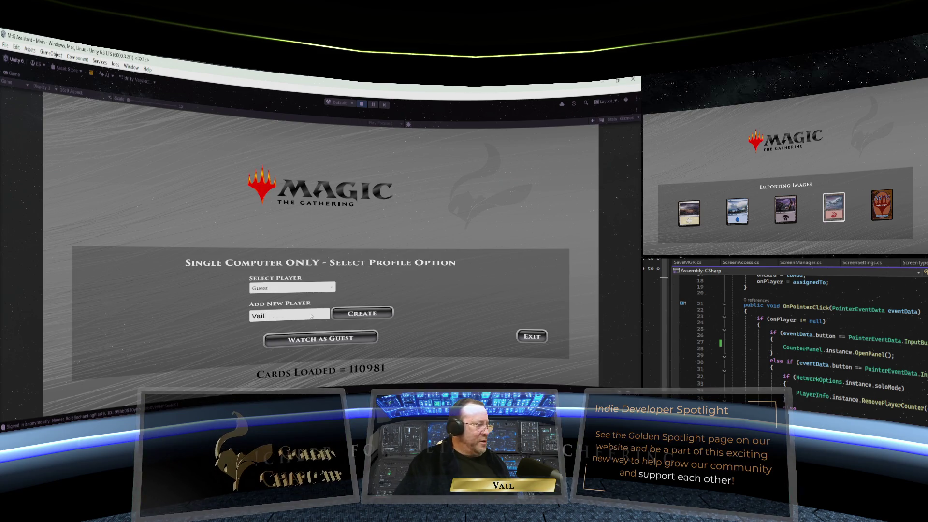
click(361, 313)
click(336, 339)
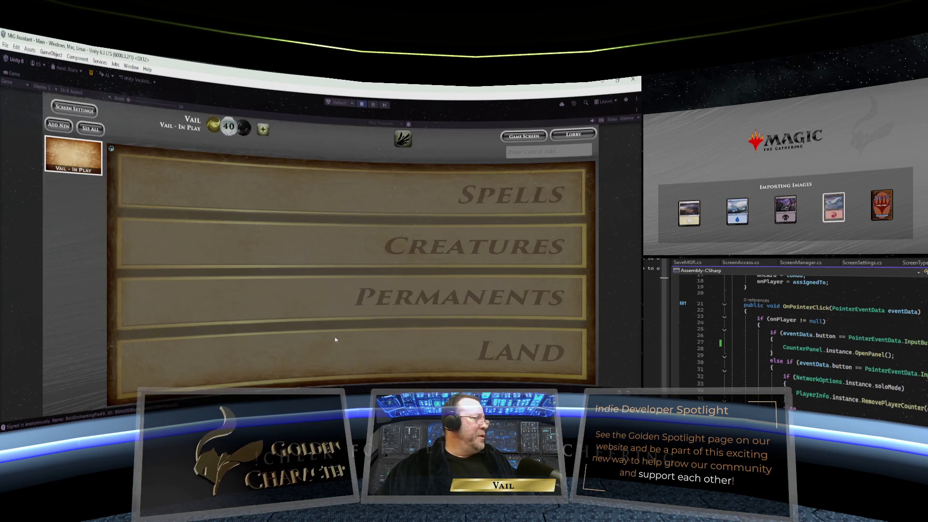
click(264, 131)
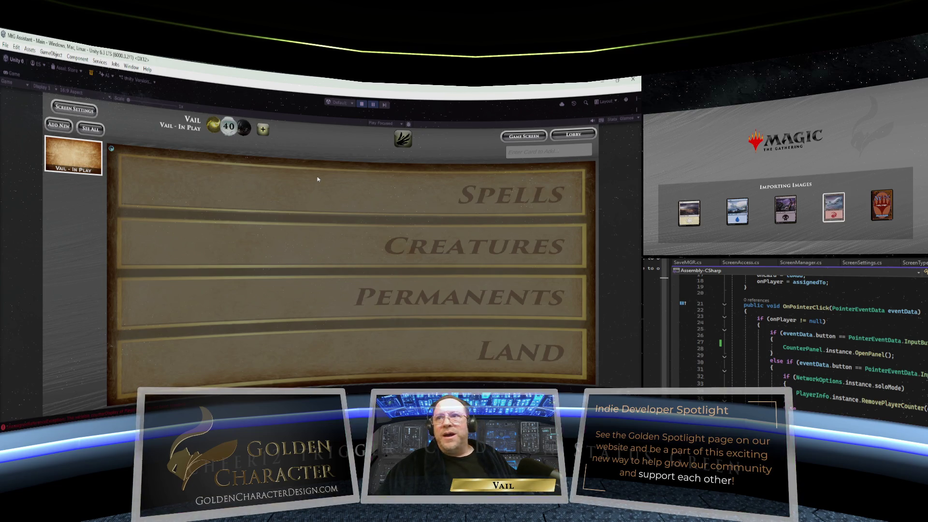
click(362, 105)
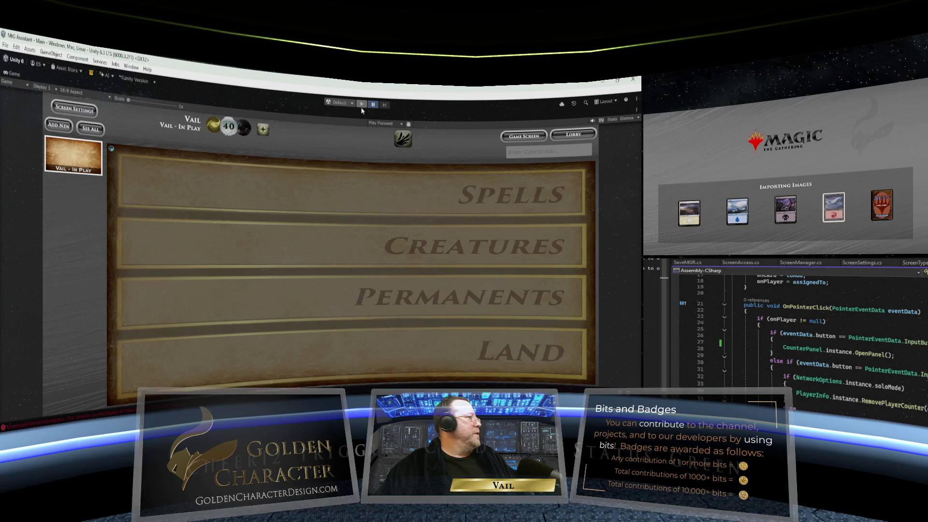